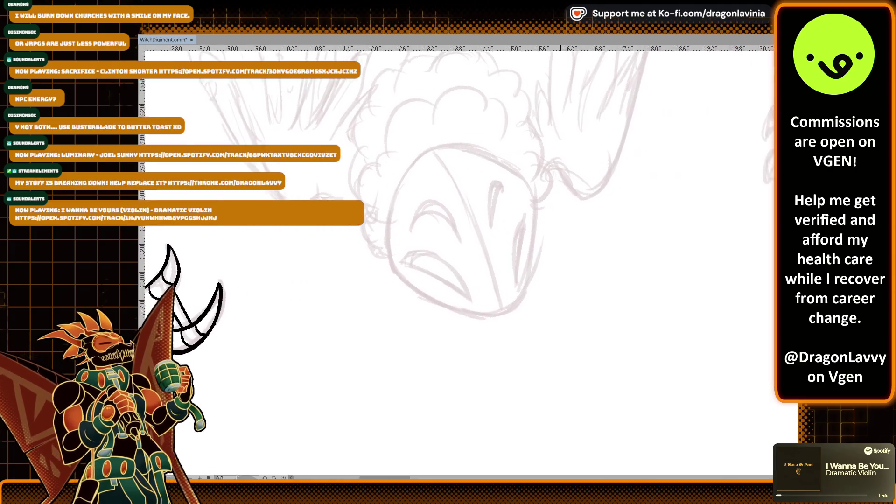
# Step: Ink the face's left edge and bottom curve, redoing strokes with Ctrl+Z until clean
pyautogui.moveTo(349, 227)
pyautogui.mouseDown()
pyautogui.moveTo(373, 323)
pyautogui.moveTo(392, 322)
pyautogui.mouseUp()
pyautogui.hotkey('ctrl', 'z')
pyautogui.hotkey('ctrl', 'z')
pyautogui.hotkey('ctrl', 'z')
pyautogui.moveTo(359, 198); pyautogui.dragTo(499, 345)
pyautogui.hotkey('ctrl', 'z')
pyautogui.moveTo(357, 226); pyautogui.dragTo(490, 332)
pyautogui.hotkey('ctrl', 'z')
pyautogui.moveTo(370, 180)
pyautogui.mouseDown()
pyautogui.moveTo(378, 319)
pyautogui.moveTo(487, 310)
pyautogui.mouseUp()
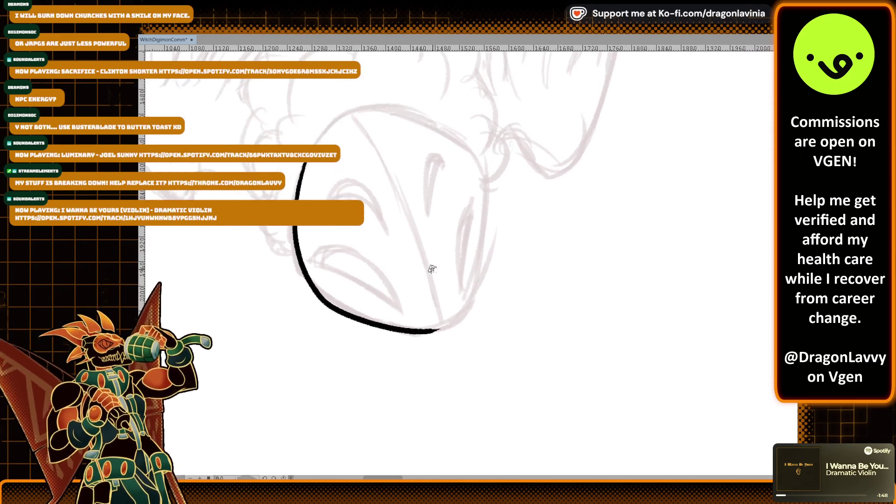
pyautogui.hotkey('ctrl', 'z')
pyautogui.moveTo(420, 353); pyautogui.dragTo(489, 298)
pyautogui.hotkey('ctrl', 'z')
pyautogui.moveTo(415, 355)
pyautogui.mouseDown()
pyautogui.moveTo(481, 324)
pyautogui.moveTo(447, 346)
pyautogui.moveTo(490, 303)
pyautogui.mouseUp()
pyautogui.hotkey('ctrl', 'z')
pyautogui.hotkey('ctrl', 'z')
# Step: Ink the outline up the right side of the face
pyautogui.hotkey('ctrl', 'z')
pyautogui.moveTo(410, 355)
pyautogui.mouseDown()
pyautogui.moveTo(490, 303)
pyautogui.moveTo(483, 317)
pyautogui.moveTo(511, 133)
pyautogui.mouseUp()
pyautogui.hotkey('ctrl', 'z')
pyautogui.hotkey('ctrl', 'z')
pyautogui.moveTo(471, 328)
pyautogui.mouseDown()
pyautogui.moveTo(495, 236)
pyautogui.moveTo(490, 123)
pyautogui.mouseUp()
pyautogui.hotkey('ctrl', 'z')
pyautogui.hotkey('ctrl', 'z')
pyautogui.moveTo(476, 322)
pyautogui.mouseDown()
pyautogui.moveTo(503, 149)
pyautogui.moveTo(515, 255)
pyautogui.mouseUp()
pyautogui.hotkey('ctrl', 'z')
pyautogui.moveTo(485, 411); pyautogui.dragTo(513, 252)
pyautogui.hotkey('ctrl', 'z')
pyautogui.moveTo(480, 423)
pyautogui.mouseDown()
pyautogui.moveTo(493, 401)
pyautogui.moveTo(514, 247)
pyautogui.mouseUp()
pyautogui.hotkey('ctrl', 'z')
pyautogui.hotkey('ctrl', 'z')
pyautogui.moveTo(488, 410)
pyautogui.mouseDown()
pyautogui.moveTo(515, 238)
pyautogui.moveTo(511, 245)
pyautogui.mouseUp()
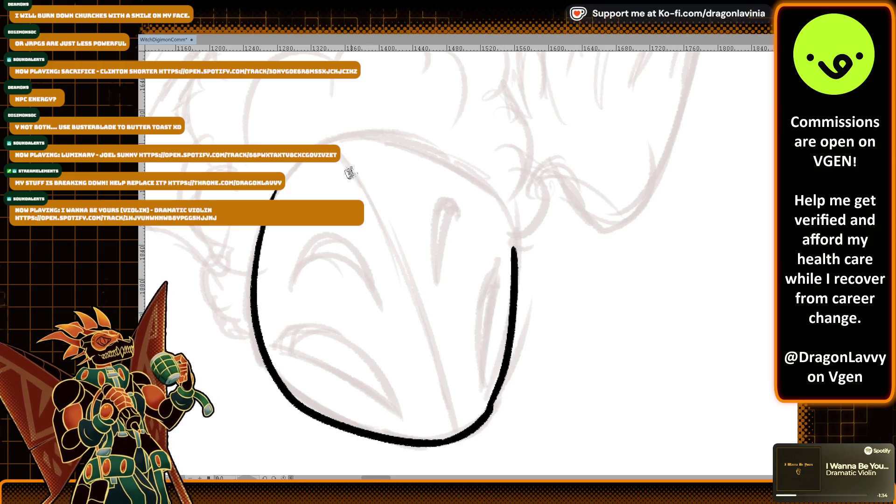
# Step: Ink the upper-left stretch of the face outline, retrying until it sits on the sketch
pyautogui.moveTo(308, 169); pyautogui.dragTo(360, 134)
pyautogui.hotkey('ctrl', 'z')
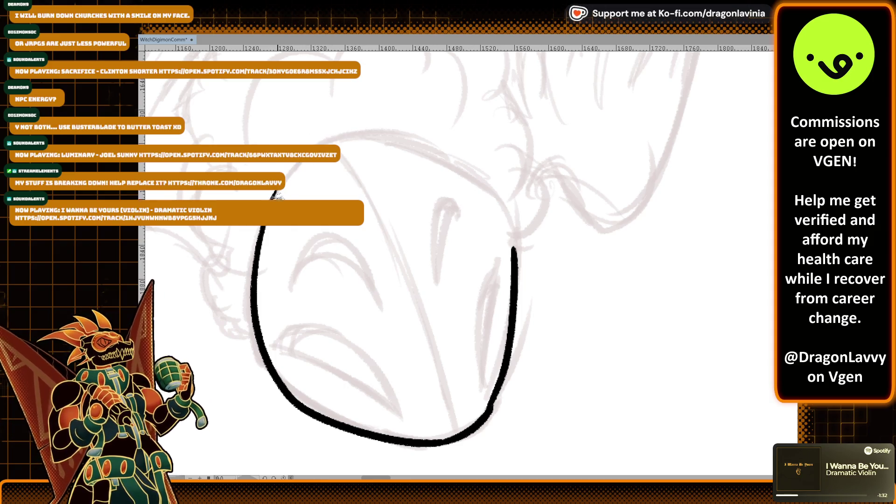
pyautogui.moveTo(276, 195)
pyautogui.mouseDown()
pyautogui.moveTo(360, 135)
pyautogui.moveTo(401, 135)
pyautogui.mouseUp()
pyautogui.hotkey('ctrl', 'z')
pyautogui.hotkey('ctrl', 'z')
pyautogui.moveTo(280, 195); pyautogui.dragTo(397, 135)
pyautogui.hotkey('ctrl', 'z')
pyautogui.moveTo(280, 195); pyautogui.dragTo(396, 146)
pyautogui.hotkey('ctrl', 'z')
pyautogui.moveTo(275, 196)
pyautogui.mouseDown()
pyautogui.moveTo(354, 138)
pyautogui.moveTo(388, 134)
pyautogui.moveTo(514, 229)
pyautogui.mouseUp()
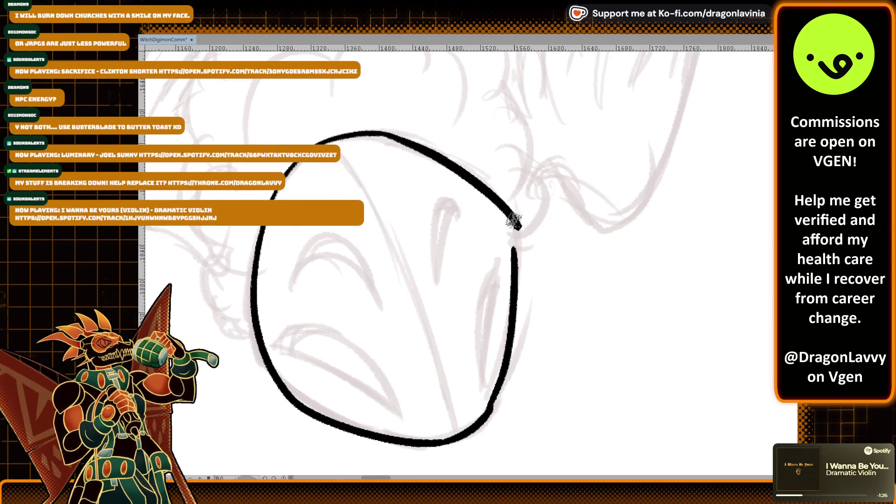
pyautogui.hotkey('ctrl', 'z')
pyautogui.hotkey('ctrl', 'z')
pyautogui.moveTo(279, 193); pyautogui.dragTo(397, 135)
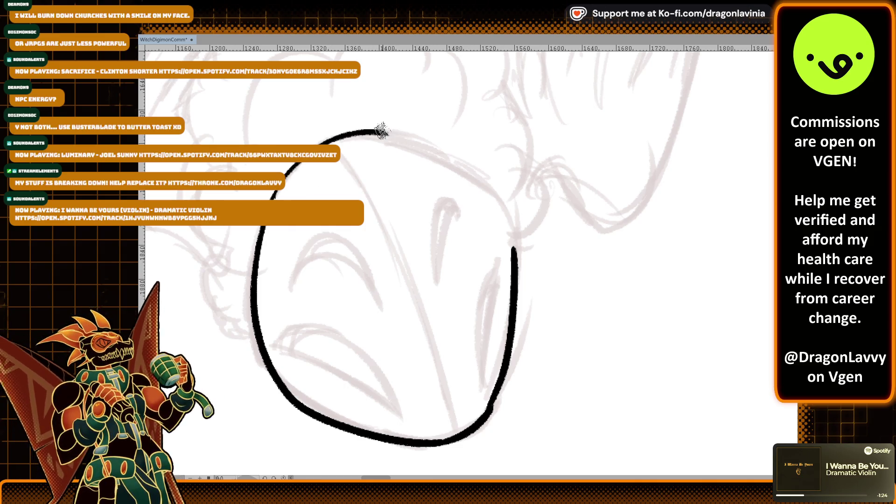
pyautogui.hotkey('ctrl', 'z')
# Step: Close the outline with an arc from the face's top joining the right side
pyautogui.moveTo(275, 195)
pyautogui.mouseDown()
pyautogui.moveTo(420, 135)
pyautogui.moveTo(380, 134)
pyautogui.moveTo(515, 250)
pyautogui.mouseUp()
pyautogui.hotkey('ctrl', 'z')
pyautogui.hotkey('ctrl', 'z')
pyautogui.moveTo(380, 135); pyautogui.dragTo(501, 253)
pyautogui.hotkey('ctrl', 'z')
pyautogui.moveTo(381, 135); pyautogui.dragTo(520, 250)
pyautogui.hotkey('ctrl', 'z')
pyautogui.moveTo(380, 134)
pyautogui.mouseDown()
pyautogui.moveTo(459, 174)
pyautogui.moveTo(511, 252)
pyautogui.moveTo(420, 151)
pyautogui.moveTo(506, 252)
pyautogui.moveTo(513, 247)
pyautogui.mouseUp()
pyautogui.hotkey('ctrl', 'z')
pyautogui.hotkey('ctrl', 'z')
pyautogui.hotkey('ctrl', 'z')
pyautogui.moveTo(381, 135); pyautogui.dragTo(506, 254)
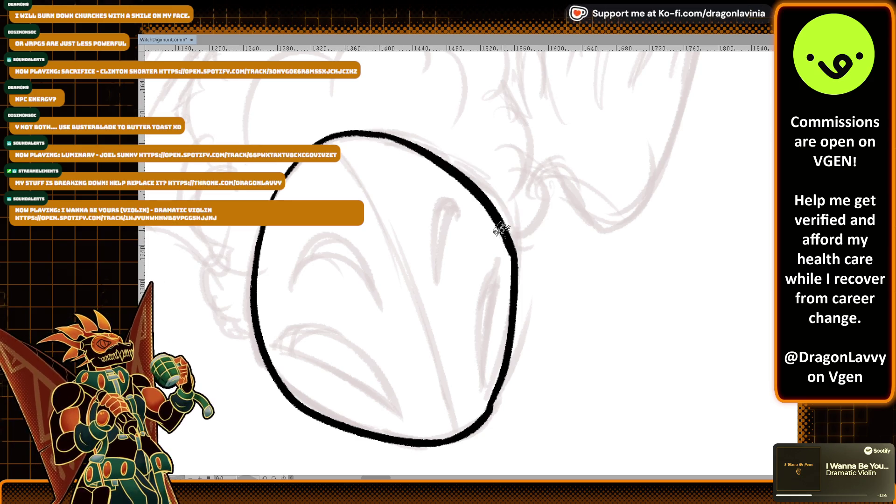
pyautogui.hotkey('ctrl', 'z')
pyautogui.moveTo(381, 135)
pyautogui.mouseDown()
pyautogui.moveTo(493, 196)
pyautogui.moveTo(514, 252)
pyautogui.moveTo(488, 208)
pyautogui.moveTo(513, 252)
pyautogui.moveTo(519, 239)
pyautogui.mouseUp()
pyautogui.hotkey('ctrl', 'z')
pyautogui.hotkey('ctrl', 'z')
pyautogui.hotkey('ctrl', 'z')
pyautogui.moveTo(378, 131)
pyautogui.mouseDown()
pyautogui.moveTo(514, 236)
pyautogui.moveTo(516, 247)
pyautogui.moveTo(514, 236)
pyautogui.mouseUp()
pyautogui.hotkey('ctrl', 'z')
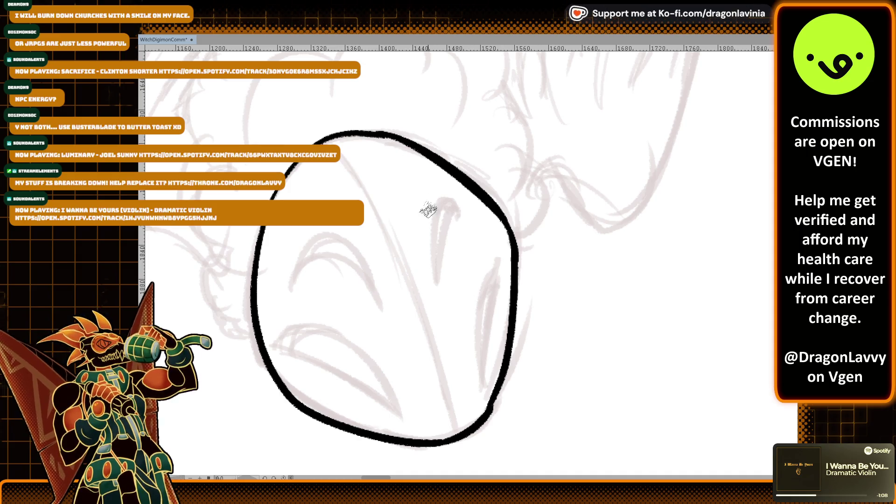
pyautogui.hotkey('ctrl', 'z')
# Step: Begin the diagonal line across the face
pyautogui.moveTo(345, 167); pyautogui.dragTo(436, 358)
pyautogui.hotkey('ctrl', 'z')
pyautogui.hotkey('ctrl', 'z')
pyautogui.moveTo(349, 148); pyautogui.dragTo(420, 312)
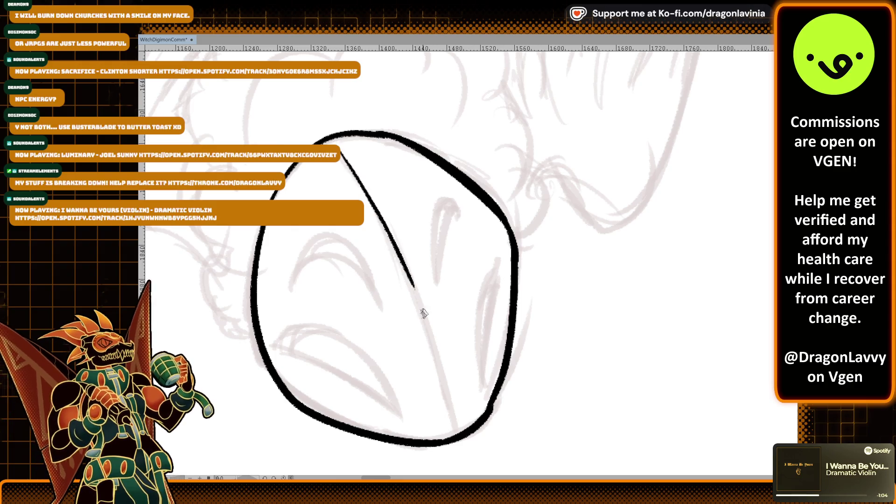
# Step: Finish the lower part of the diagonal line down the face
pyautogui.moveTo(457, 436)
pyautogui.mouseDown()
pyautogui.moveTo(415, 312)
pyautogui.moveTo(435, 349)
pyautogui.moveTo(427, 321)
pyautogui.mouseUp()
pyautogui.hotkey('ctrl', 'z')
pyautogui.hotkey('ctrl', 'z')
pyautogui.scroll(-3, 459, 327)
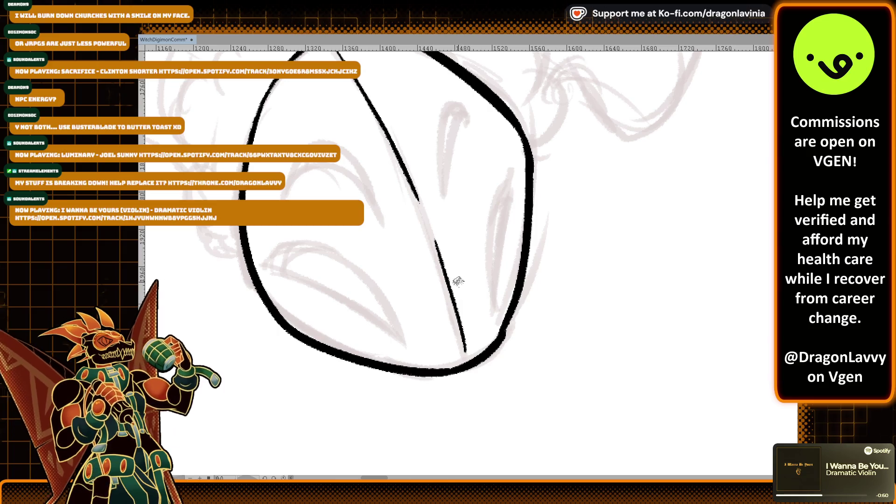
pyautogui.hotkey('ctrl', 'z')
pyautogui.moveTo(467, 345); pyautogui.dragTo(447, 287)
pyautogui.hotkey('ctrl', 'z')
pyautogui.hotkey('ctrl', 'z')
pyautogui.moveTo(462, 336)
pyautogui.mouseDown()
pyautogui.moveTo(421, 240)
pyautogui.moveTo(432, 243)
pyautogui.mouseUp()
pyautogui.hotkey('ctrl', 'z')
pyautogui.moveTo(466, 362); pyautogui.dragTo(434, 249)
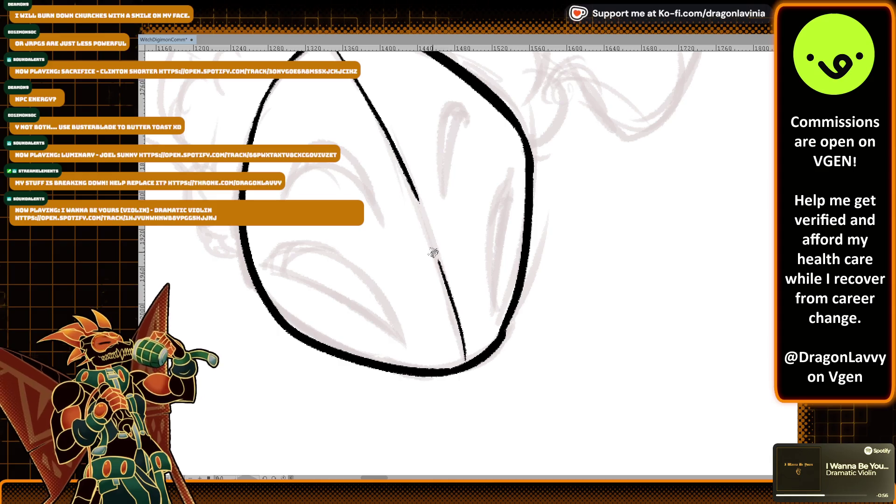
# Step: Ink the upper crescent's arched top curve on the face's left half
pyautogui.scroll(2, 436, 254)
pyautogui.scroll(1, 453, 285)
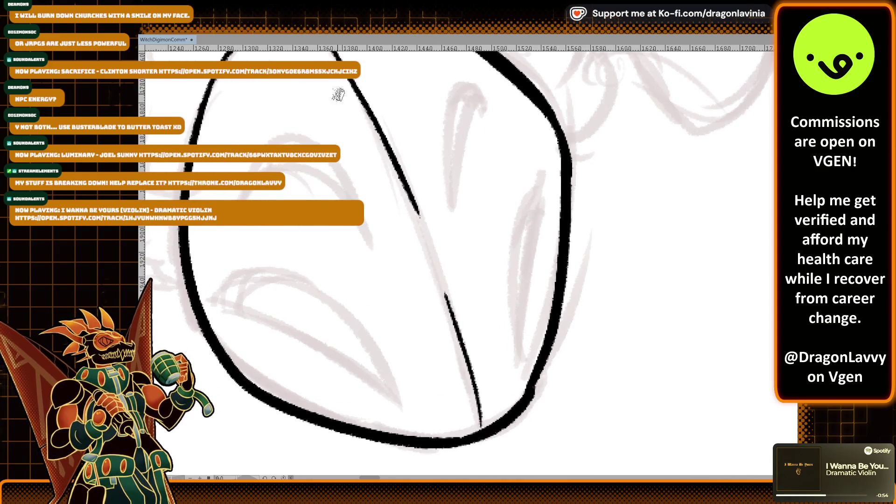
pyautogui.moveTo(276, 189); pyautogui.dragTo(353, 192)
pyautogui.hotkey('ctrl', 'z')
pyautogui.moveTo(242, 200); pyautogui.dragTo(305, 171)
pyautogui.hotkey('ctrl', 'z')
pyautogui.moveTo(241, 198); pyautogui.dragTo(377, 240)
pyautogui.hotkey('ctrl', 'z')
pyautogui.moveTo(240, 199)
pyautogui.mouseDown()
pyautogui.moveTo(345, 199)
pyautogui.moveTo(361, 245)
pyautogui.mouseUp()
pyautogui.hotkey('ctrl', 'z')
pyautogui.moveTo(240, 198)
pyautogui.mouseDown()
pyautogui.moveTo(364, 229)
pyautogui.moveTo(259, 164)
pyautogui.moveTo(368, 191)
pyautogui.mouseUp()
pyautogui.hotkey('ctrl', 'z')
pyautogui.moveTo(266, 141); pyautogui.dragTo(363, 219)
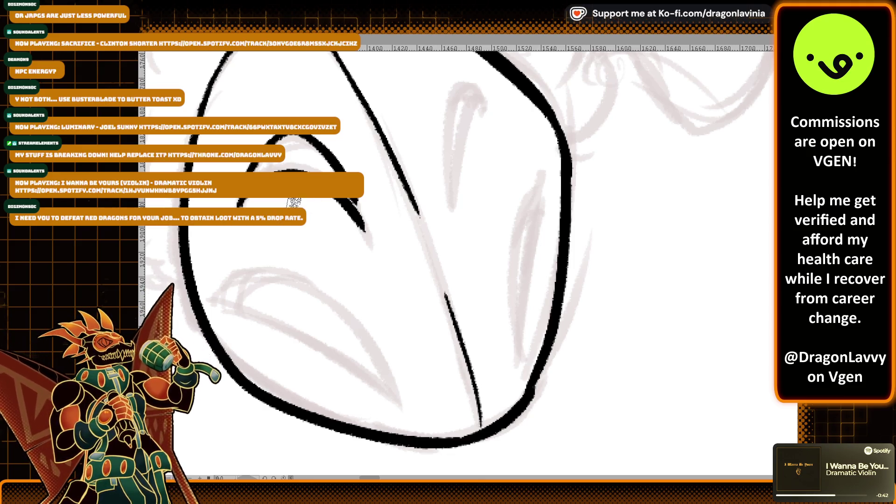
pyautogui.hotkey('ctrl', 'z')
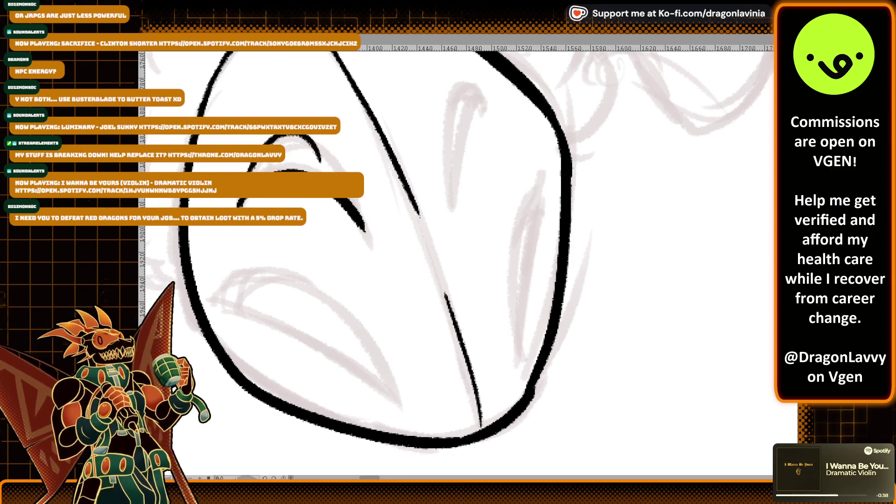
pyautogui.moveTo(238, 206)
pyautogui.mouseDown()
pyautogui.moveTo(290, 137)
pyautogui.moveTo(363, 200)
pyautogui.mouseUp()
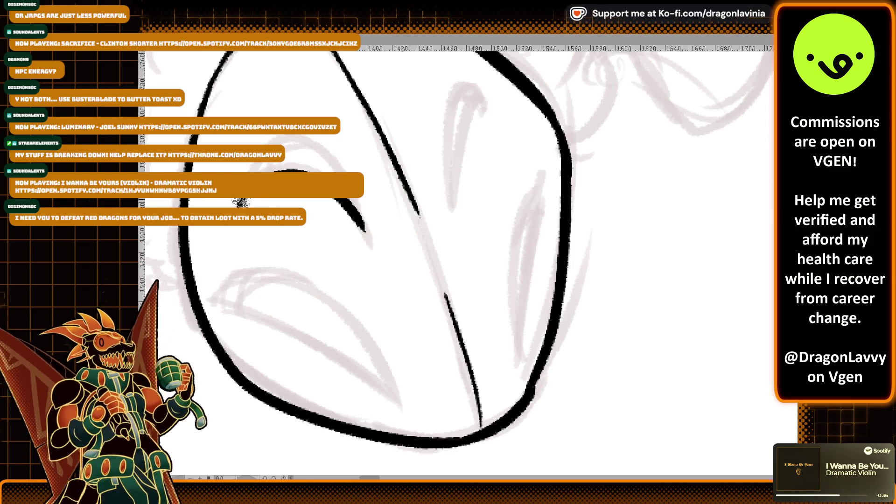
pyautogui.hotkey('ctrl', 'z')
pyautogui.moveTo(275, 140)
pyautogui.mouseDown()
pyautogui.moveTo(350, 170)
pyautogui.moveTo(366, 223)
pyautogui.mouseUp()
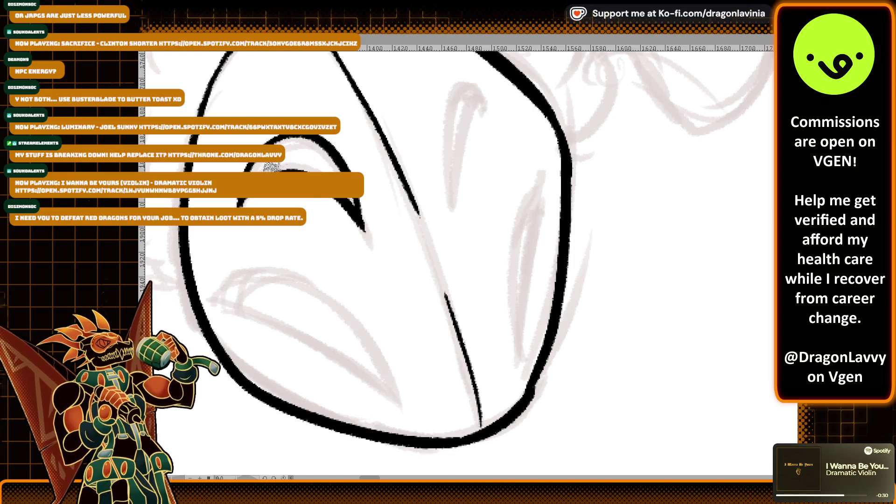
# Step: Ink the lower crescent's top and inner curves, then zoom out to check the face
pyautogui.moveTo(215, 301)
pyautogui.mouseDown()
pyautogui.moveTo(266, 280)
pyautogui.moveTo(405, 394)
pyautogui.mouseUp()
pyautogui.hotkey('ctrl', 'z')
pyautogui.hotkey('ctrl', 'z')
pyautogui.moveTo(212, 300); pyautogui.dragTo(402, 406)
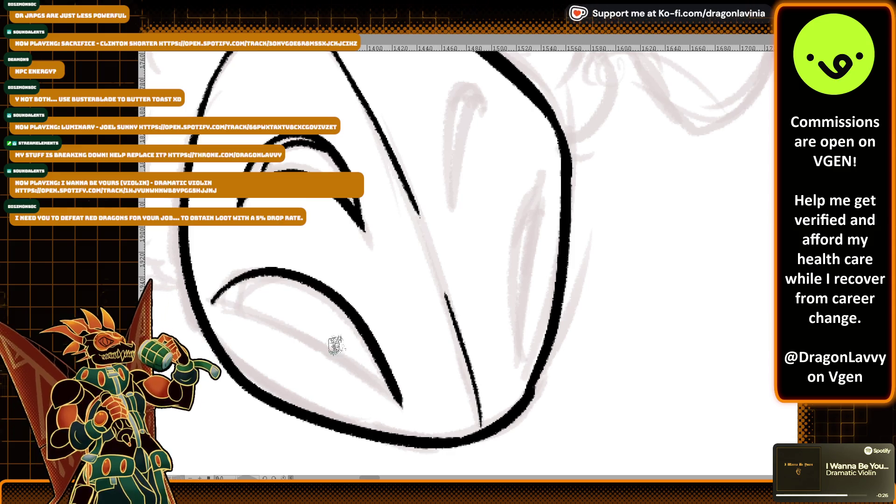
pyautogui.moveTo(217, 307); pyautogui.dragTo(394, 408)
pyautogui.hotkey('ctrl', 'z')
pyautogui.moveTo(213, 301); pyautogui.dragTo(400, 402)
pyautogui.hotkey('ctrl', 'z')
pyautogui.moveTo(213, 301)
pyautogui.mouseDown()
pyautogui.moveTo(310, 343)
pyautogui.moveTo(396, 407)
pyautogui.mouseUp()
pyautogui.hotkey('ctrl', 'z')
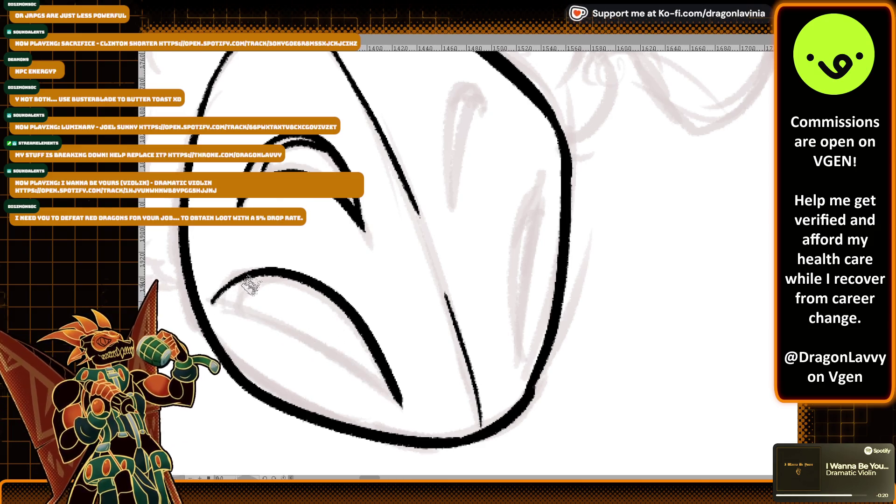
pyautogui.moveTo(214, 301); pyautogui.dragTo(404, 401)
pyautogui.hotkey('ctrl', 'z')
pyautogui.moveTo(214, 301); pyautogui.dragTo(401, 394)
pyautogui.hotkey('ctrl', 'z')
pyautogui.moveTo(212, 299); pyautogui.dragTo(403, 407)
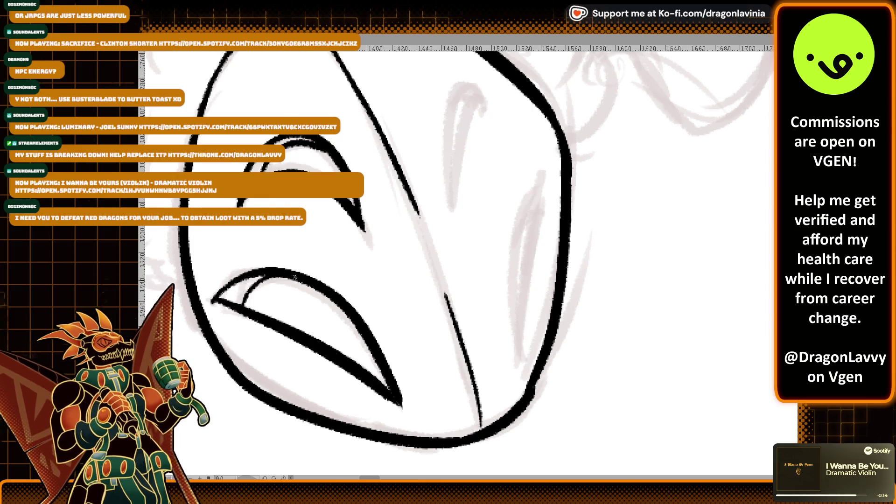
pyautogui.moveTo(245, 307); pyautogui.dragTo(295, 282)
pyautogui.hotkey('ctrl', 'z')
pyautogui.moveTo(246, 304); pyautogui.dragTo(294, 282)
pyautogui.hotkey('ctrl', '-')
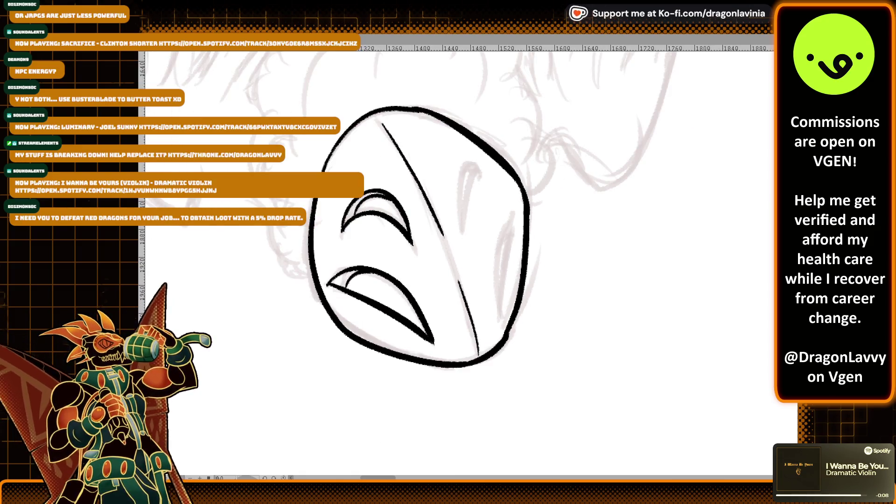
pyautogui.hotkey('ctrl', '-')
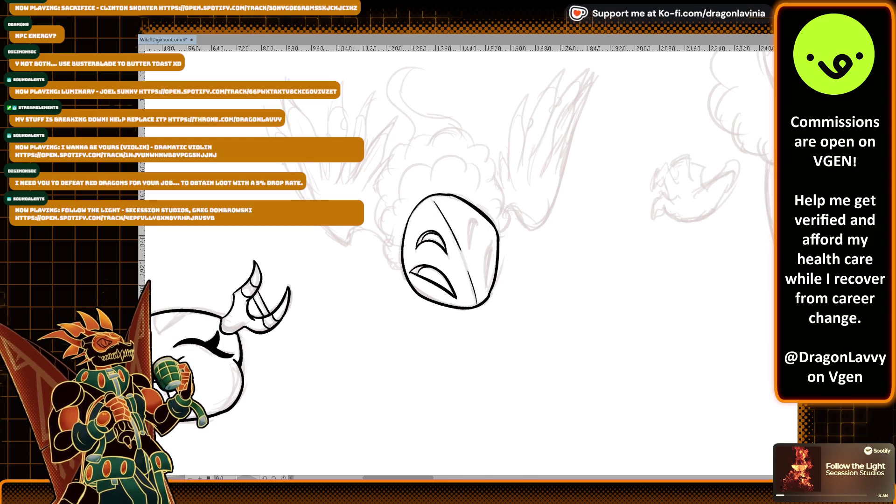
# Step: Zoom in and ink the small teardrop eye on the face's right half
pyautogui.hotkey('ctrl', '+')
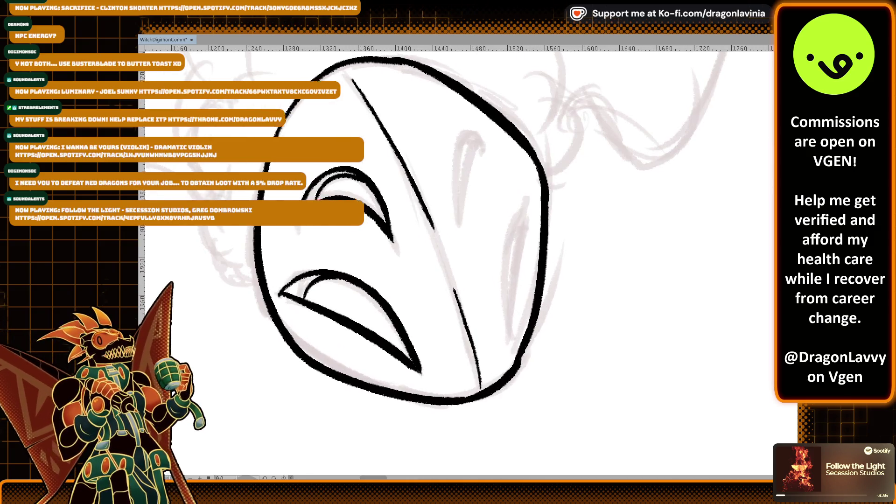
pyautogui.hotkey('ctrl', '+')
pyautogui.moveTo(442, 275)
pyautogui.mouseDown()
pyautogui.moveTo(447, 165)
pyautogui.moveTo(462, 145)
pyautogui.moveTo(468, 161)
pyautogui.moveTo(439, 176)
pyautogui.moveTo(474, 153)
pyautogui.mouseUp()
pyautogui.hotkey('ctrl', 'z')
pyautogui.hotkey('ctrl', 'z')
pyautogui.hotkey('ctrl', 'z')
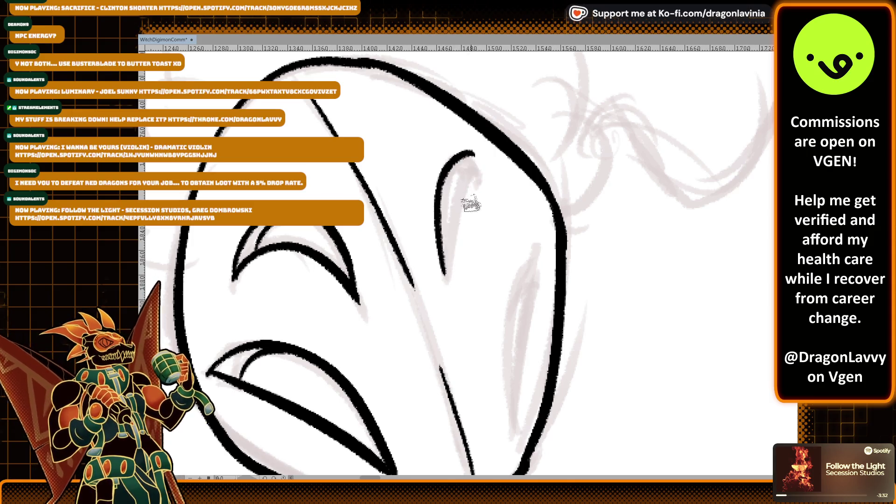
pyautogui.hotkey('ctrl', 'z')
pyautogui.hotkey('ctrl', 'z')
pyautogui.moveTo(448, 276)
pyautogui.mouseDown()
pyautogui.moveTo(467, 156)
pyautogui.moveTo(489, 157)
pyautogui.mouseUp()
pyautogui.hotkey('ctrl', 'z')
pyautogui.moveTo(448, 278); pyautogui.dragTo(483, 172)
pyautogui.hotkey('ctrl', 'z')
pyautogui.moveTo(448, 276)
pyautogui.mouseDown()
pyautogui.moveTo(487, 169)
pyautogui.moveTo(443, 198)
pyautogui.moveTo(468, 129)
pyautogui.mouseUp()
pyautogui.hotkey('ctrl', 'z')
pyautogui.hotkey('ctrl', 'z')
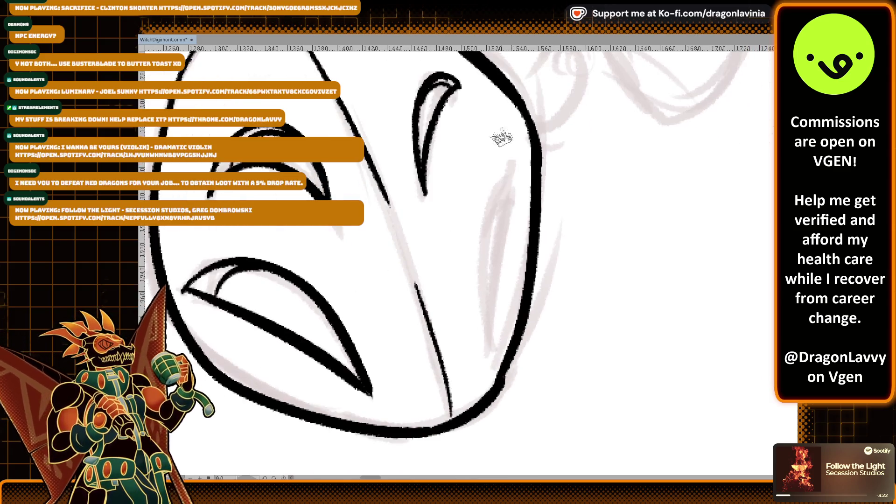
# Step: Ink the long leaf-shaped slit along the face's right side
pyautogui.moveTo(514, 161); pyautogui.dragTo(489, 347)
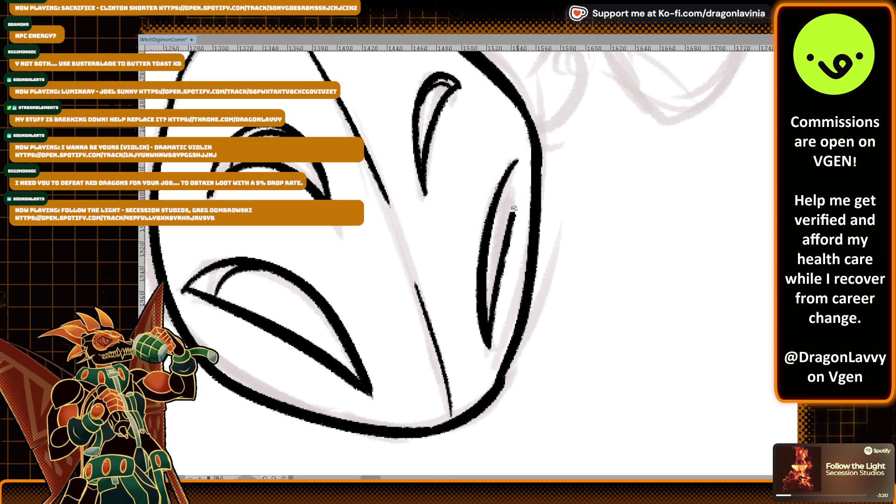
pyautogui.moveTo(517, 161); pyautogui.dragTo(489, 348)
pyautogui.moveTo(516, 161); pyautogui.dragTo(497, 304)
pyautogui.hotkey('ctrl', 'z')
pyautogui.moveTo(513, 162); pyautogui.dragTo(485, 343)
pyautogui.hotkey('ctrl', 'z')
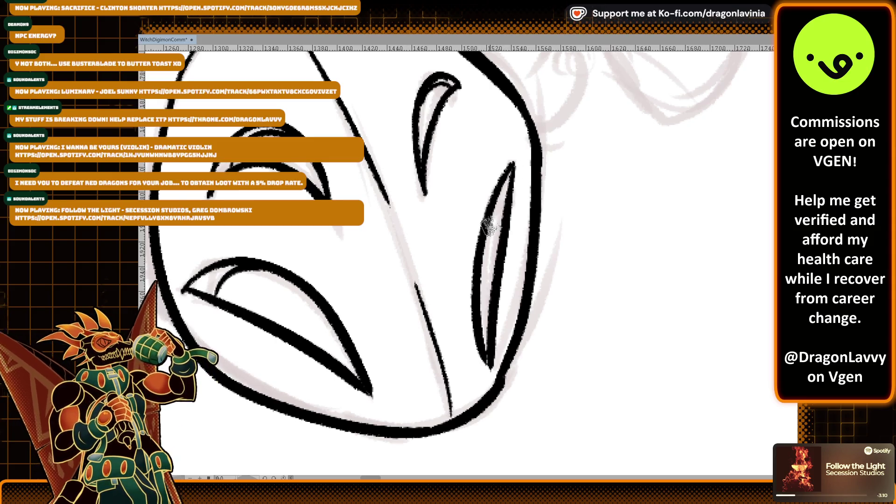
# Step: Centre the face and ink four hair-cloud strokes above and down the left of the head
pyautogui.scroll(-1, 485, 362)
pyautogui.scroll(-3, 498, 306)
pyautogui.scroll(3, 498, 306)
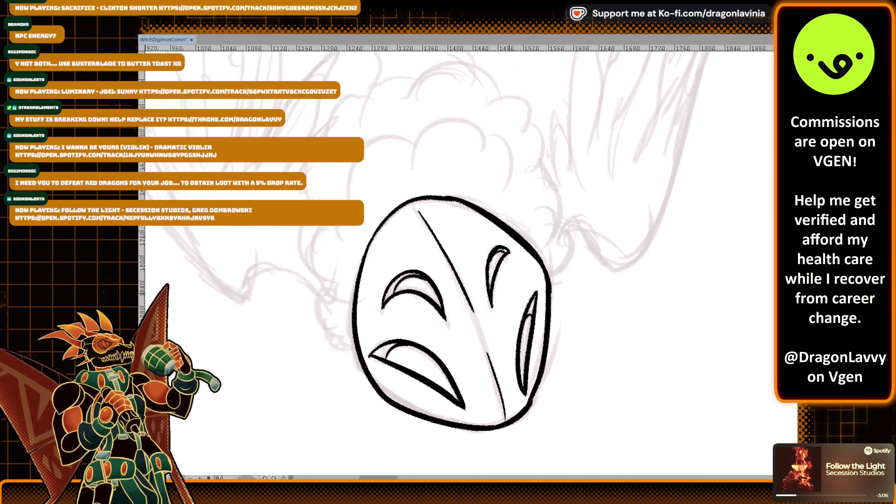
pyautogui.moveTo(498, 306); pyautogui.dragTo(526, 329)
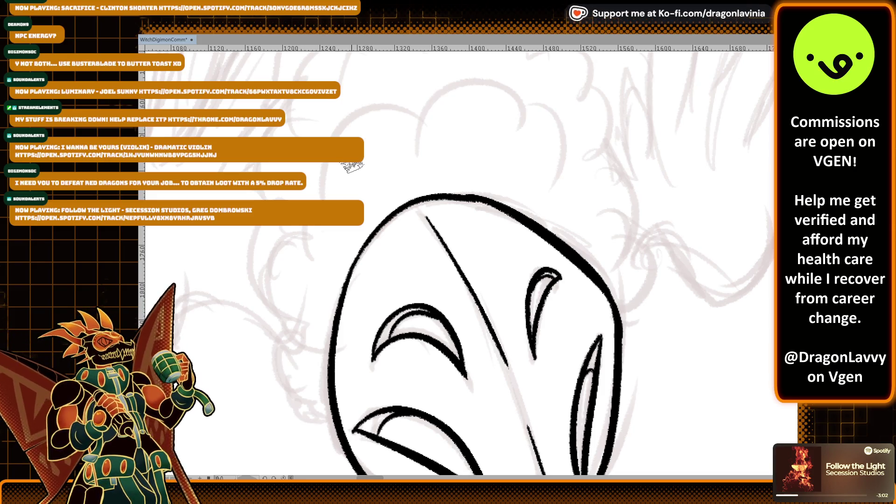
pyautogui.scroll(-3, 327, 196)
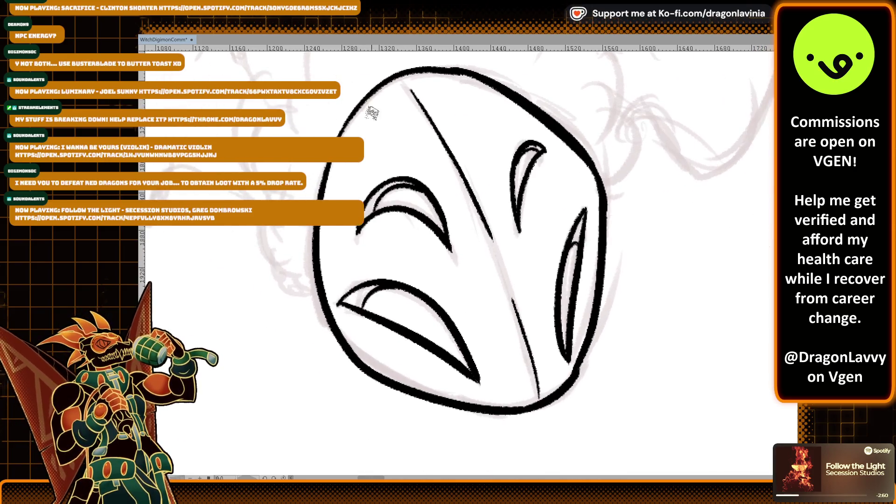
pyautogui.scroll(2, 371, 113)
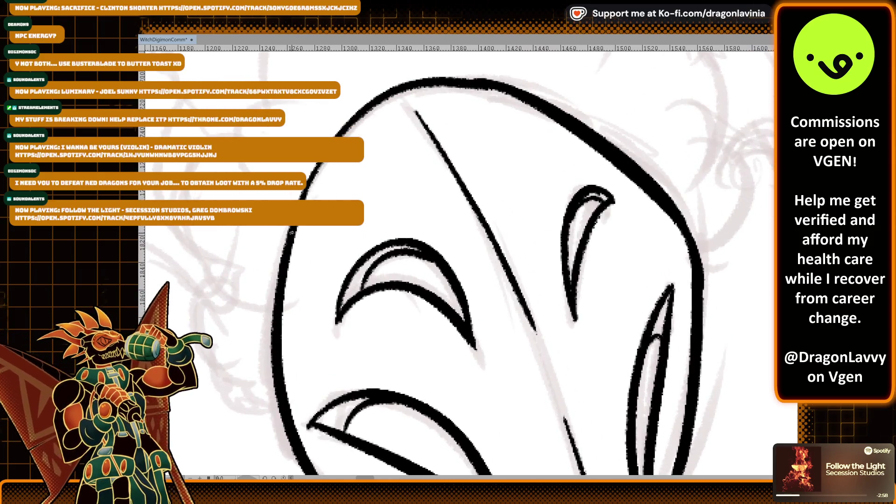
pyautogui.scroll(-4, 374, 148)
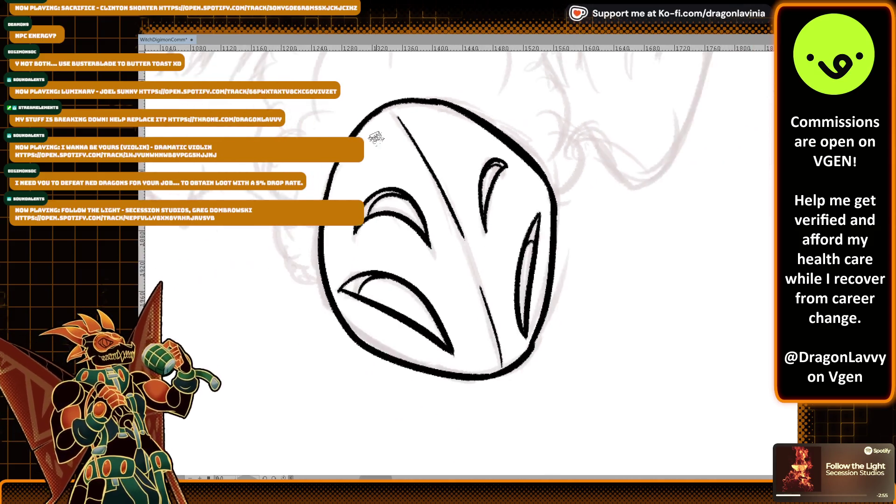
pyautogui.scroll(2, 353, 179)
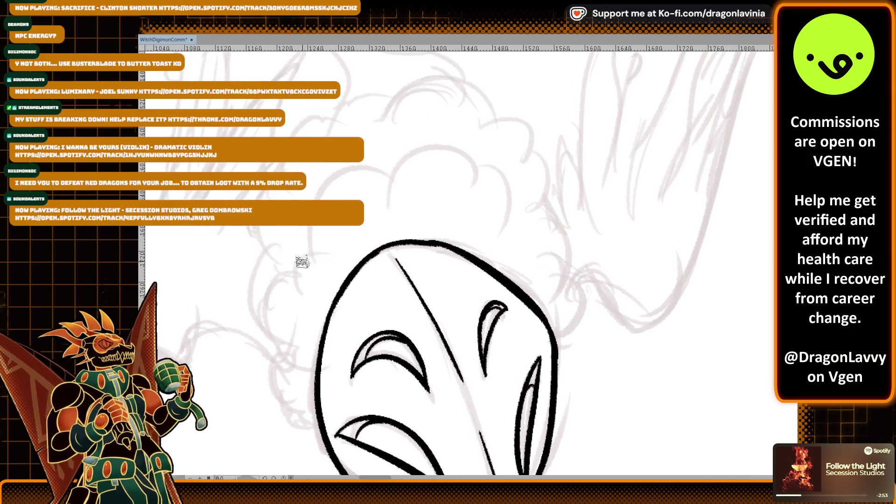
pyautogui.moveTo(302, 250); pyautogui.dragTo(373, 166)
pyautogui.moveTo(383, 202); pyautogui.dragTo(458, 143)
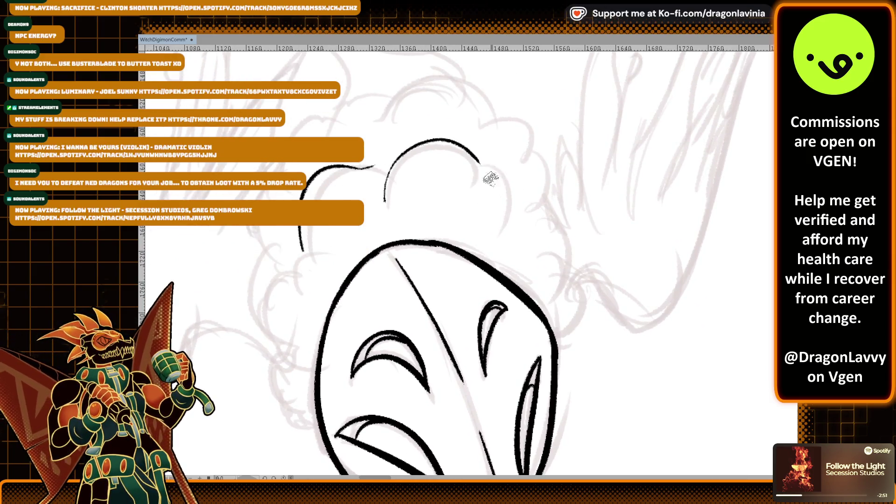
pyautogui.moveTo(300, 260)
pyautogui.mouseDown()
pyautogui.moveTo(285, 294)
pyautogui.moveTo(294, 335)
pyautogui.mouseUp()
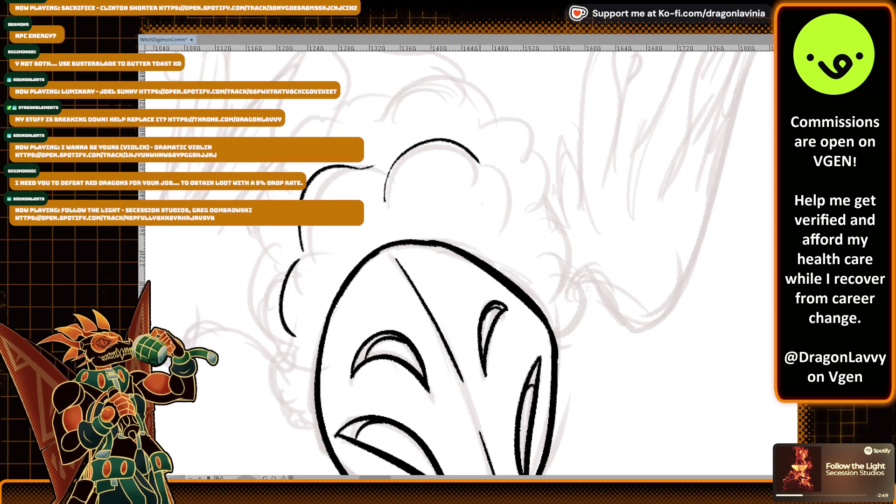
pyautogui.moveTo(266, 242); pyautogui.dragTo(278, 405)
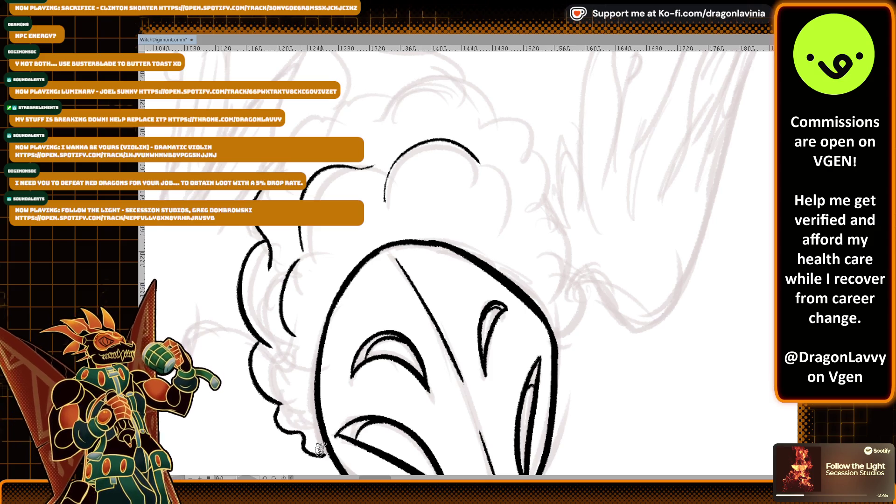
pyautogui.scroll(-4, 423, 197)
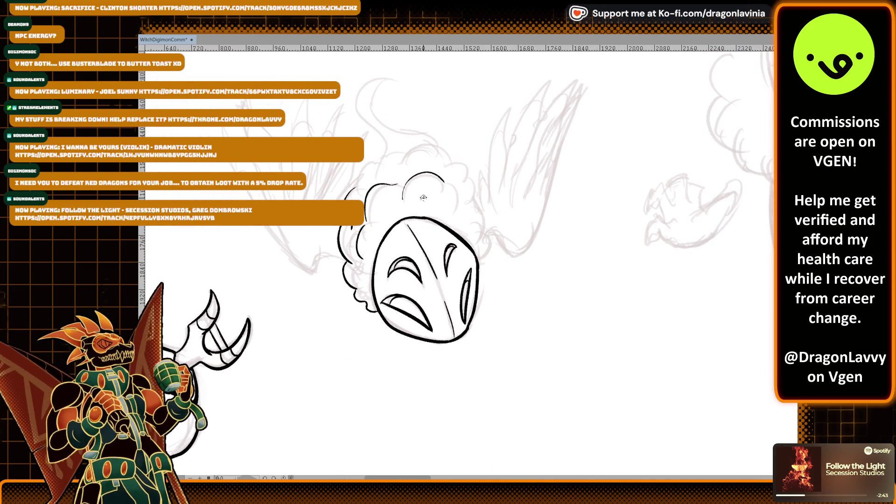
pyautogui.scroll(-5, 471, 262)
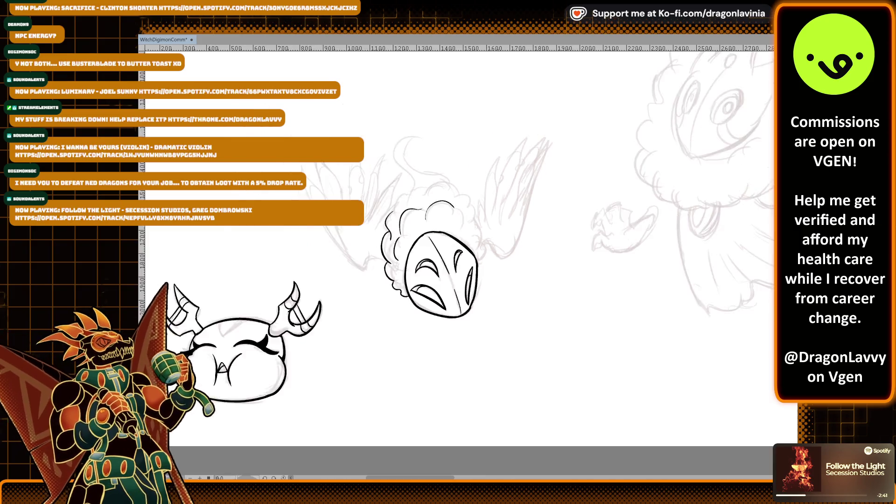
pyautogui.scroll(-3, 471, 263)
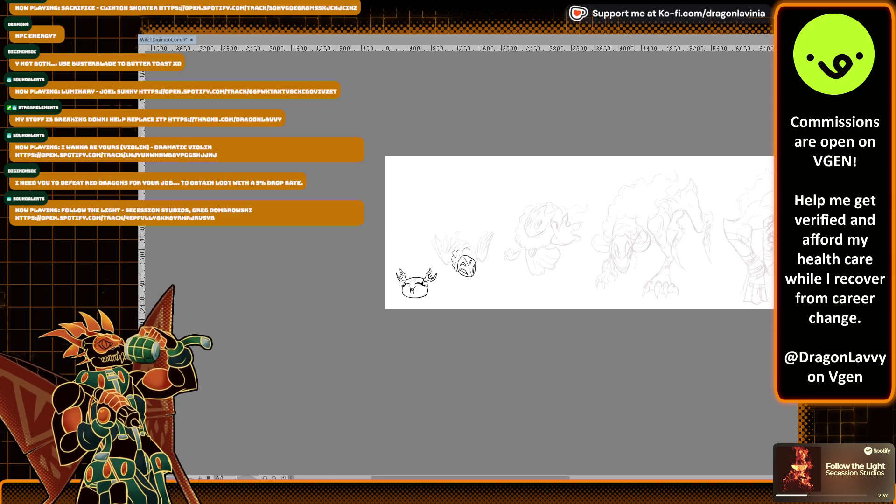
pyautogui.scroll(3, 471, 264)
pyautogui.hscroll(10, 456, 260)
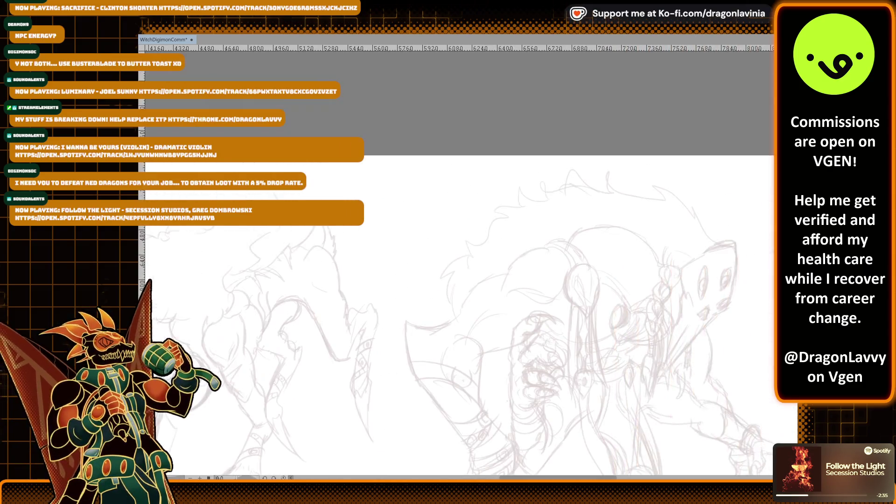
pyautogui.scroll(-3, 456, 260)
pyautogui.scroll(3, 456, 260)
pyautogui.hscroll(4, 456, 260)
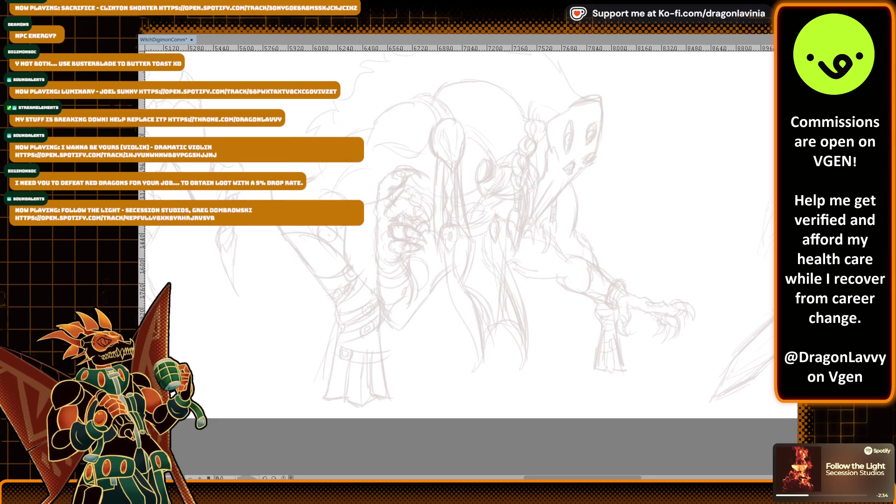
pyautogui.hscroll(-2, 456, 260)
pyautogui.scroll(-1, 456, 260)
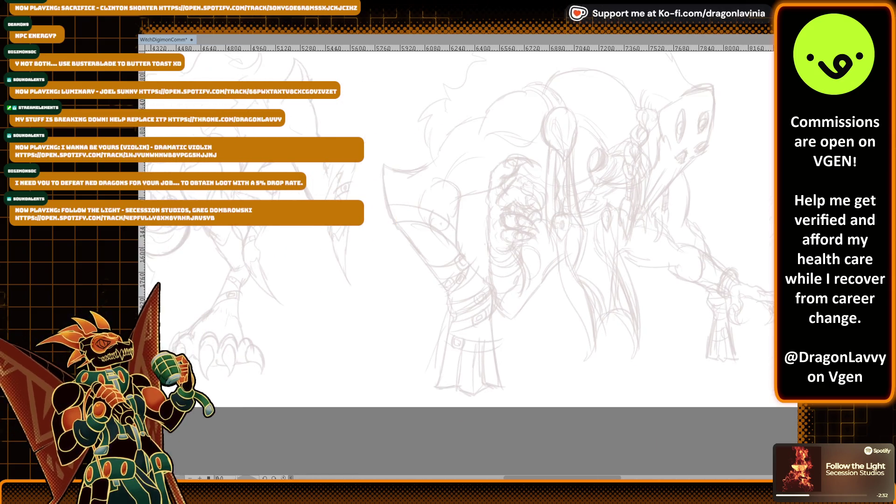
pyautogui.hscroll(-6, 456, 260)
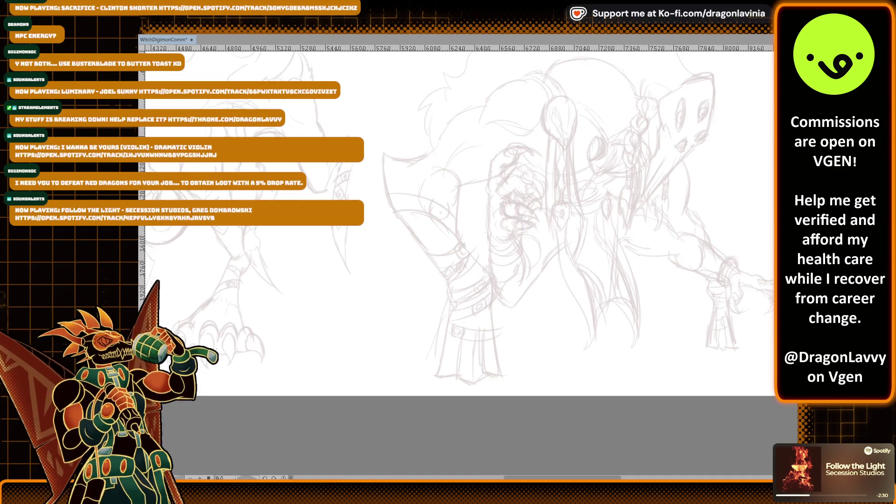
pyautogui.scroll(-1, 456, 260)
pyautogui.hscroll(-7, 456, 260)
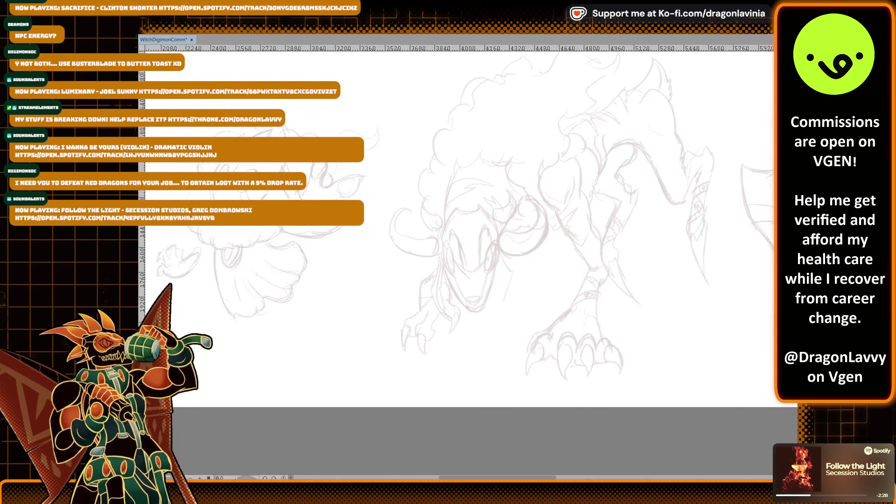
pyautogui.scroll(-1, 456, 260)
pyautogui.hscroll(-2, 456, 260)
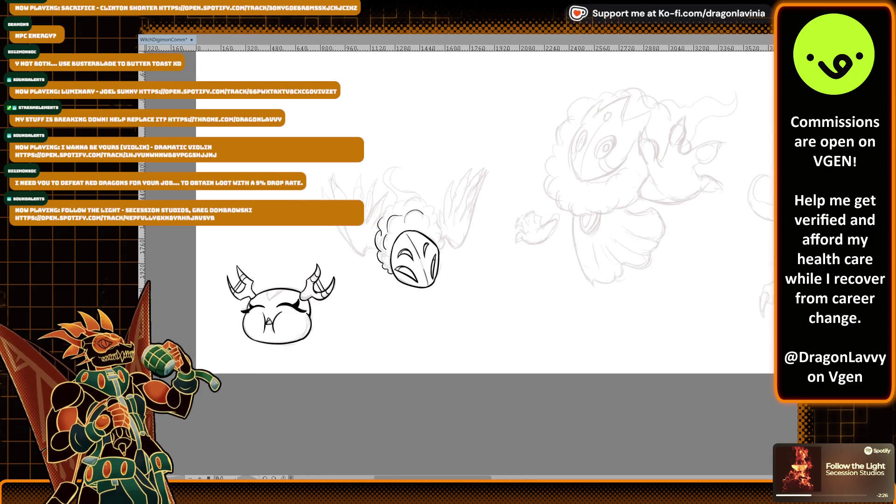
pyautogui.scroll(2, 457, 260)
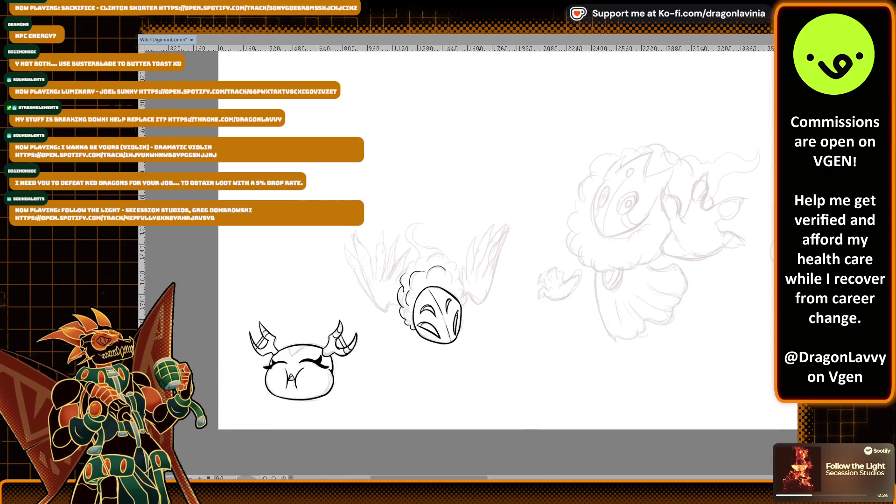
pyautogui.scroll(3, 476, 263)
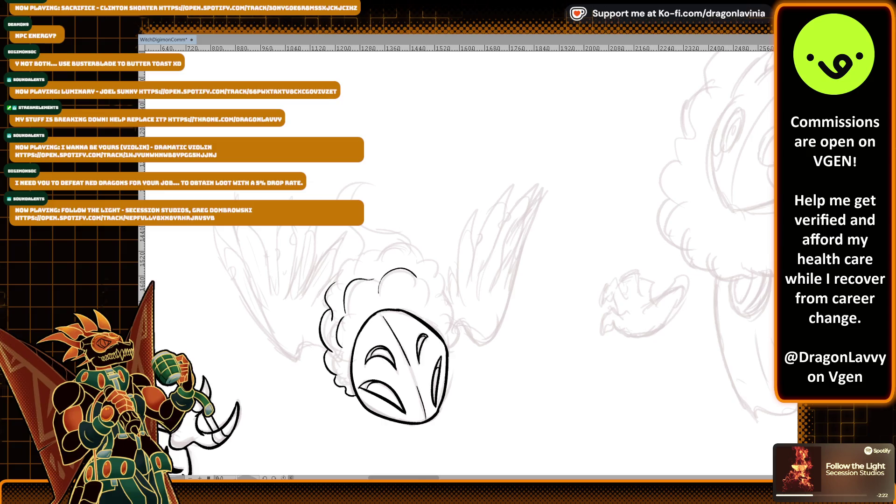
# Step: Ink the upper-right curve of the hair cloud and redraw the curl down its right edge
pyautogui.scroll(4, 357, 312)
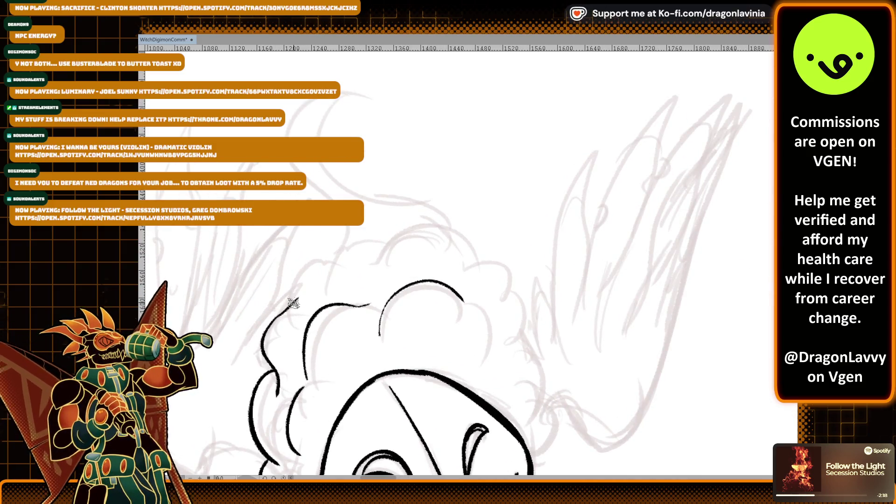
pyautogui.scroll(2, 293, 303)
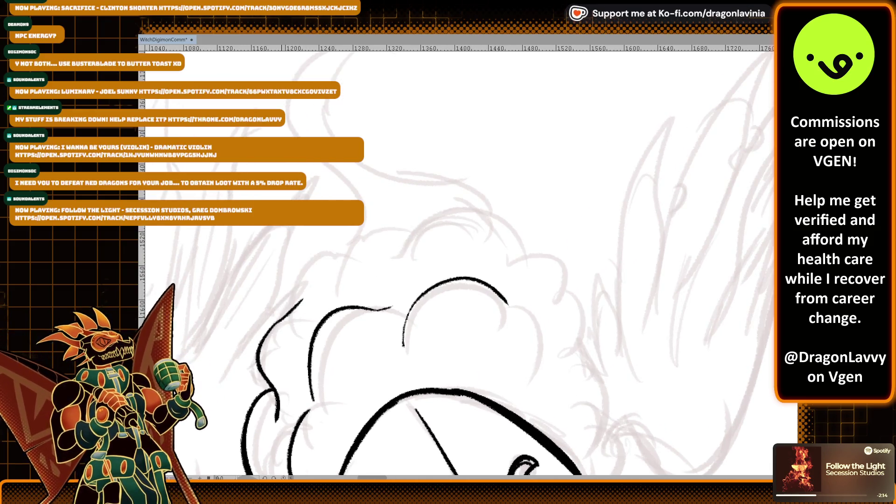
pyautogui.moveTo(280, 317)
pyautogui.mouseDown()
pyautogui.moveTo(348, 251)
pyautogui.moveTo(409, 229)
pyautogui.moveTo(540, 237)
pyautogui.moveTo(573, 298)
pyautogui.moveTo(544, 185)
pyautogui.mouseUp()
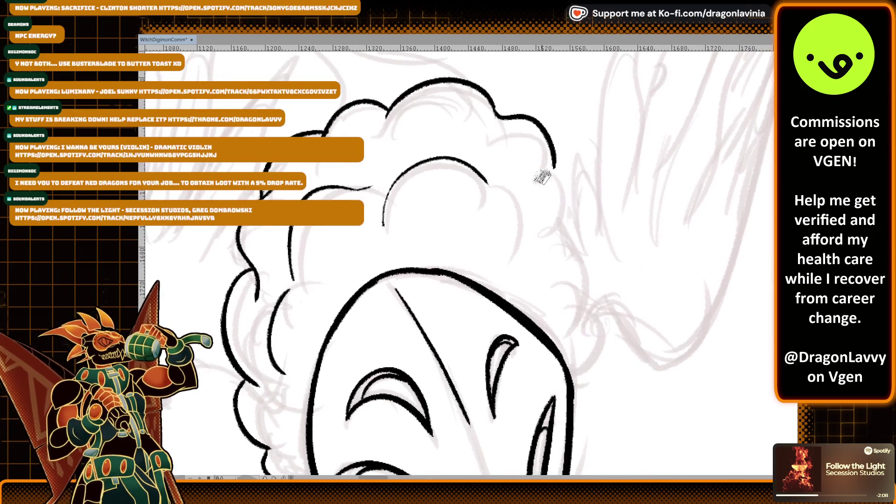
pyautogui.hotkey('ctrl', 'z')
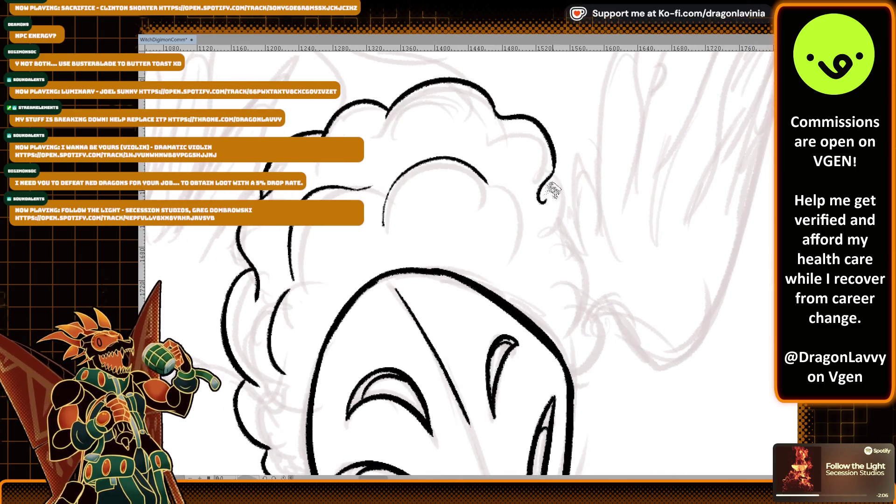
pyautogui.hotkey('ctrl', 'z')
pyautogui.moveTo(553, 177); pyautogui.dragTo(557, 258)
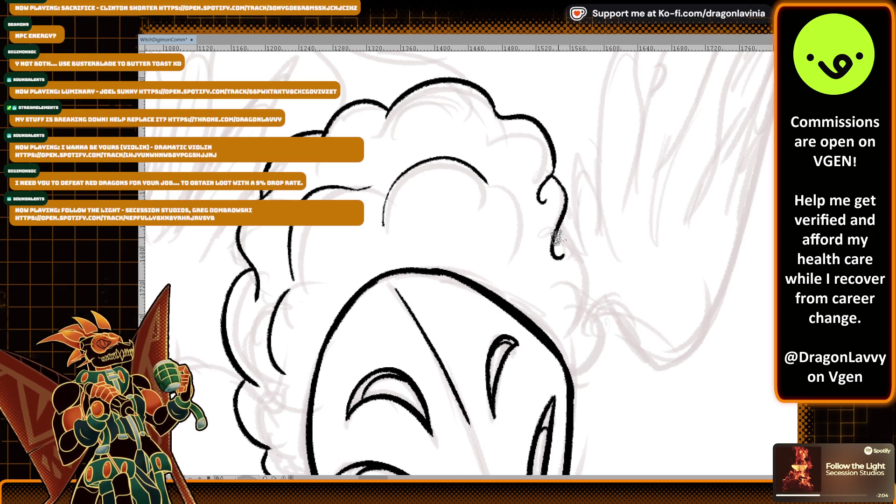
# Step: Add the inner arc and a downward line inside the hair cloud, redoing failed strokes
pyautogui.moveTo(481, 196)
pyautogui.mouseDown()
pyautogui.moveTo(491, 190)
pyautogui.moveTo(523, 254)
pyautogui.mouseUp()
pyautogui.hotkey('ctrl', 'z')
pyautogui.moveTo(480, 204); pyautogui.dragTo(559, 329)
pyautogui.hotkey('ctrl', 'z')
pyautogui.moveTo(527, 254); pyautogui.dragTo(549, 294)
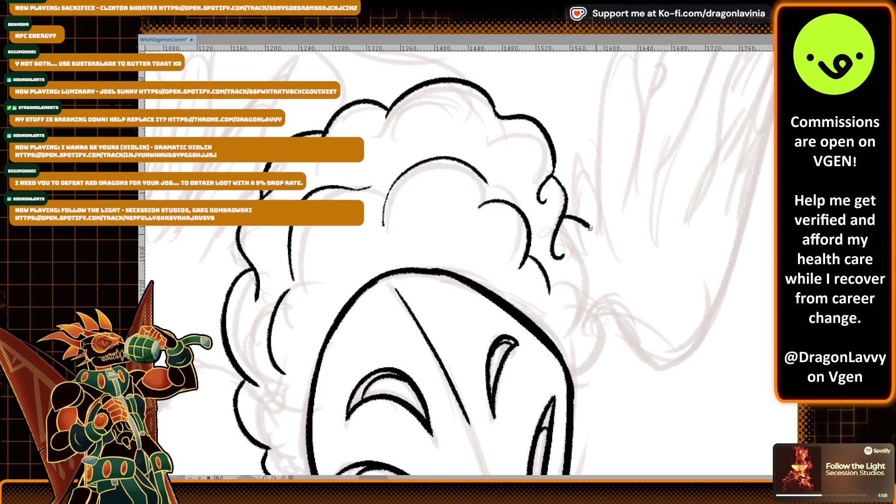
# Step: Ink the hair outline beside the right cheek and remove the stray stroke below the cloud
pyautogui.moveTo(563, 213); pyautogui.dragTo(585, 333)
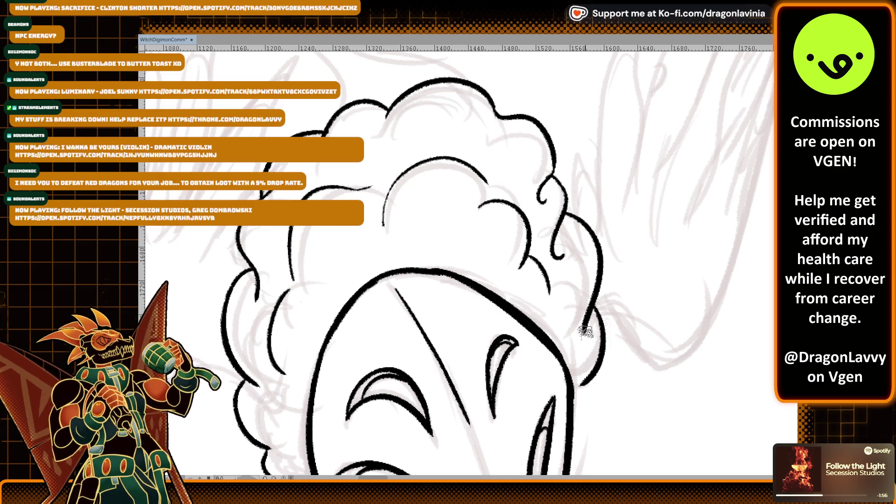
pyautogui.moveTo(594, 303); pyautogui.dragTo(572, 420)
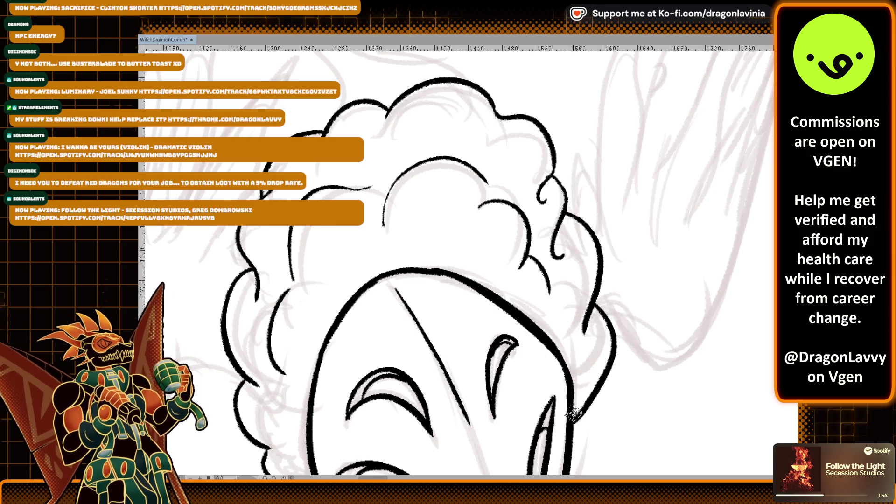
pyautogui.moveTo(585, 310)
pyautogui.mouseDown()
pyautogui.moveTo(586, 257)
pyautogui.moveTo(600, 329)
pyautogui.moveTo(571, 376)
pyautogui.mouseUp()
pyautogui.hotkey('ctrl', 'z')
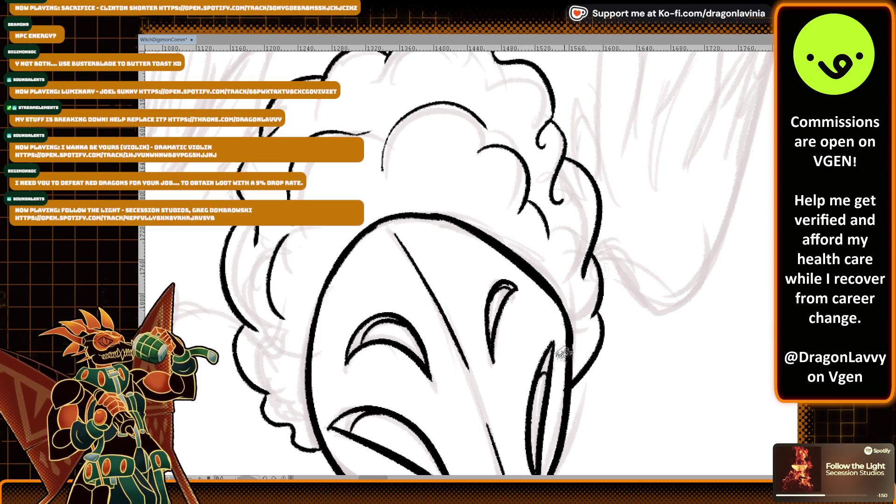
pyautogui.moveTo(592, 308)
pyautogui.mouseDown()
pyautogui.moveTo(571, 387)
pyautogui.moveTo(620, 307)
pyautogui.mouseUp()
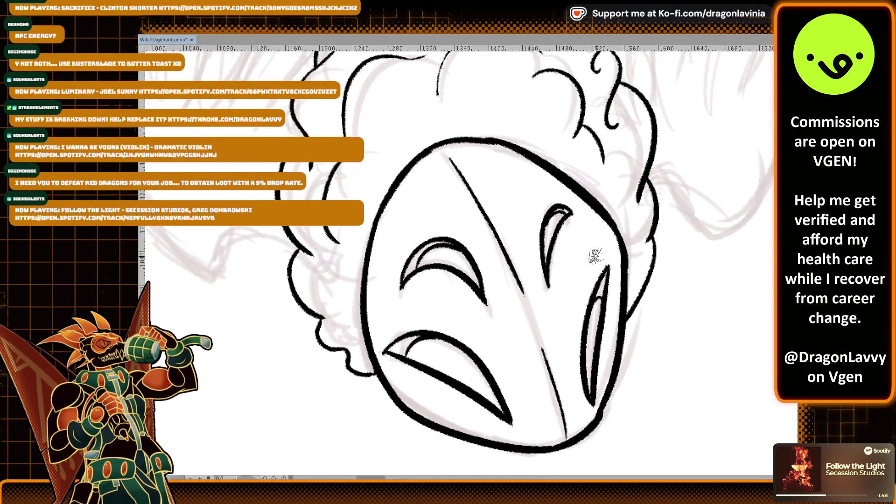
pyautogui.scroll(2, 312, 329)
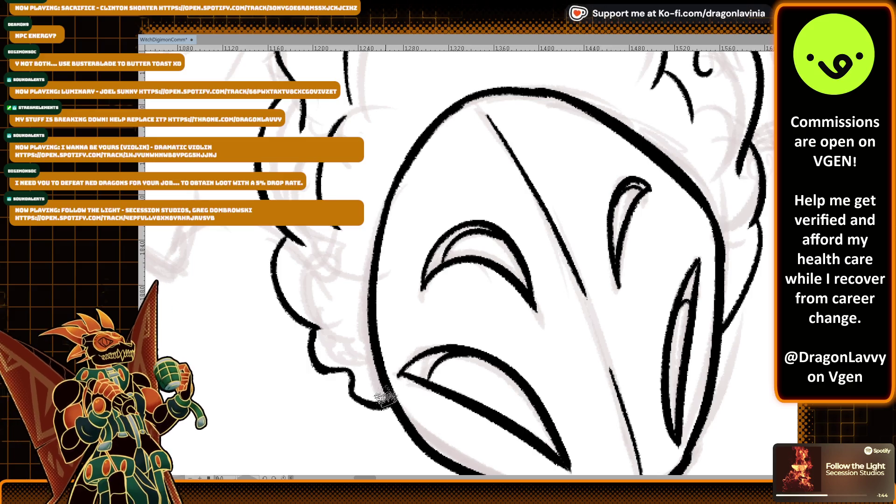
pyautogui.scroll(-1, 369, 398)
pyautogui.moveTo(427, 63); pyautogui.dragTo(392, 185)
pyautogui.scroll(-3, 382, 274)
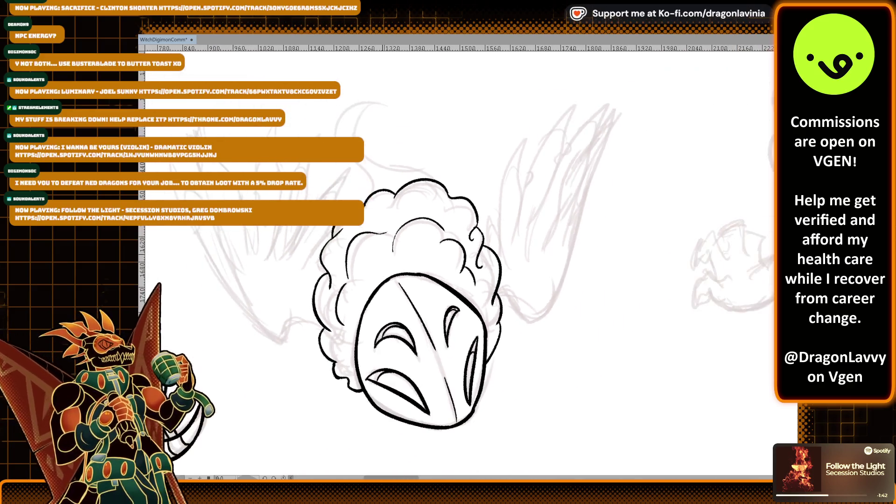
# Step: Ink the long contour sweeping up from the hair, topped with a small hook
pyautogui.scroll(3, 423, 304)
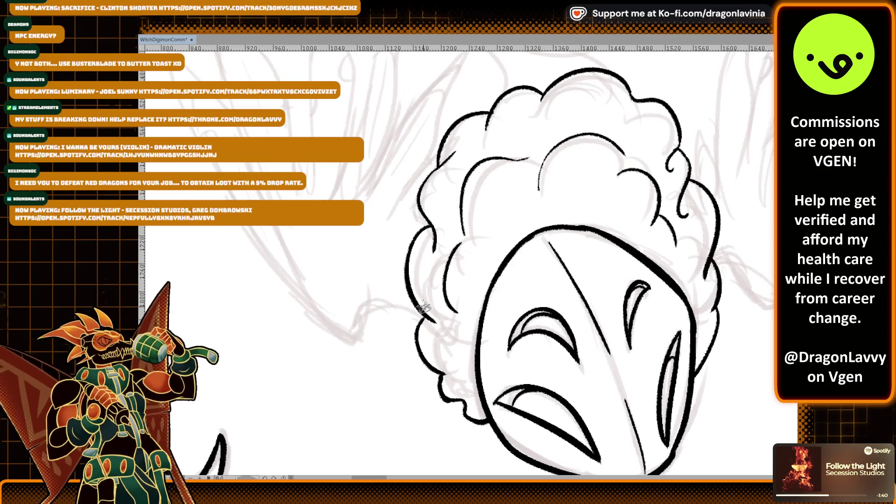
pyautogui.moveTo(422, 298)
pyautogui.mouseDown()
pyautogui.moveTo(338, 338)
pyautogui.moveTo(350, 336)
pyautogui.moveTo(205, 163)
pyautogui.moveTo(218, 247)
pyautogui.moveTo(378, 380)
pyautogui.moveTo(441, 405)
pyautogui.mouseUp()
pyautogui.hotkey('ctrl', 'z')
pyautogui.hotkey('ctrl', 'z')
pyautogui.hotkey('ctrl', 'z')
pyautogui.moveTo(391, 372); pyautogui.dragTo(442, 404)
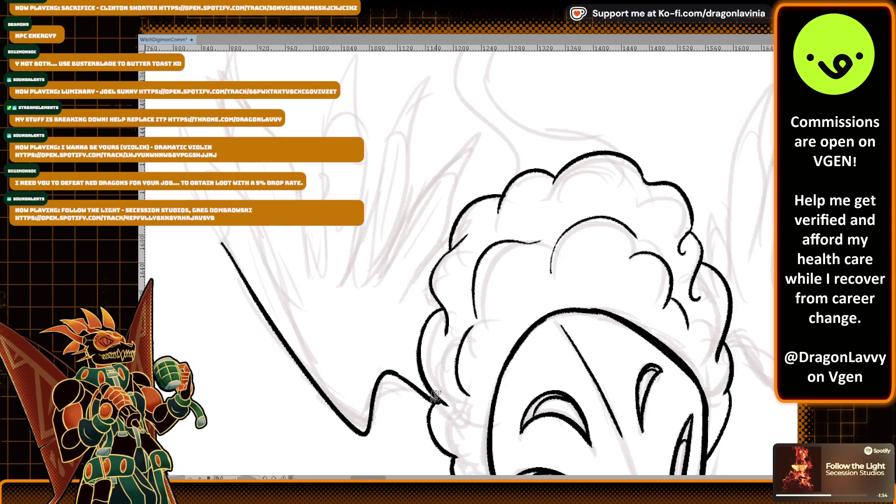
pyautogui.moveTo(366, 333)
pyautogui.mouseDown()
pyautogui.moveTo(326, 314)
pyautogui.moveTo(289, 329)
pyautogui.mouseUp()
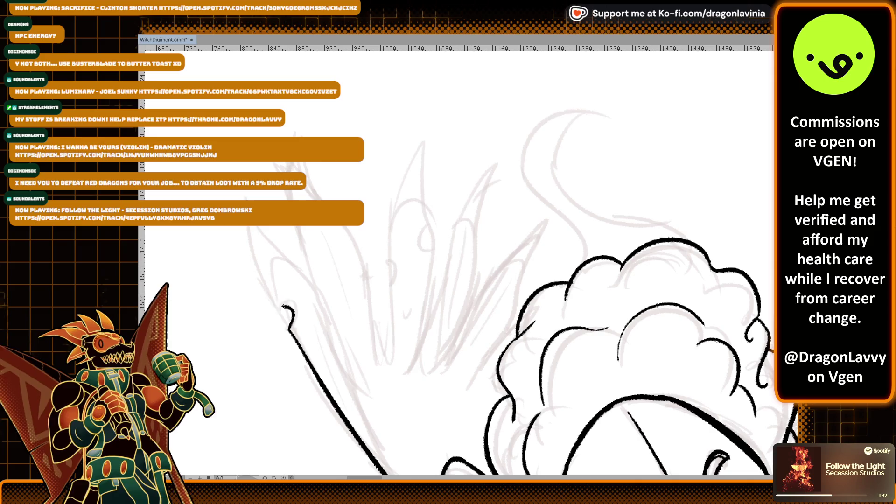
# Step: Draw the two long wing strokes, redoing the attempts that came out too short or long
pyautogui.moveTo(243, 227); pyautogui.dragTo(283, 311)
pyautogui.hotkey('ctrl', 'z')
pyautogui.moveTo(245, 191); pyautogui.dragTo(282, 309)
pyautogui.moveTo(259, 226); pyautogui.dragTo(317, 306)
pyautogui.hotkey('ctrl', 'z')
pyautogui.moveTo(262, 226); pyautogui.dragTo(380, 422)
pyautogui.hotkey('ctrl', 'z')
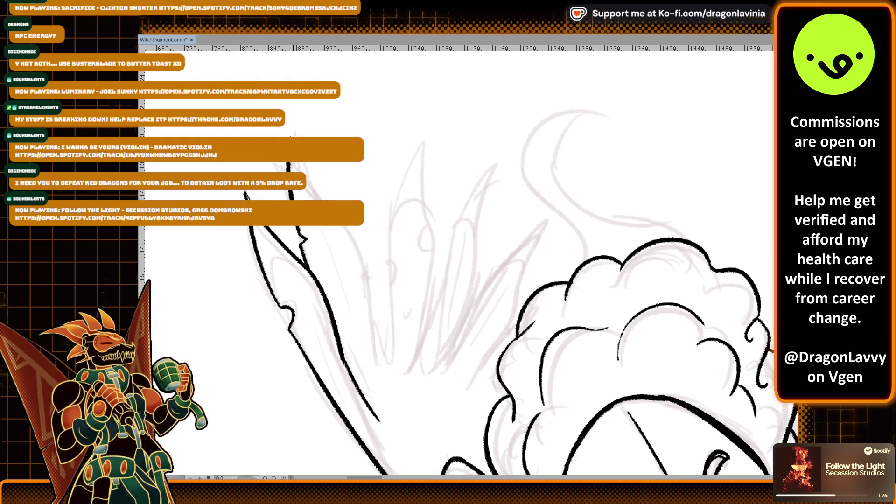
# Step: Ink a line down beside the wing, trimming it to a shorter stroke
pyautogui.moveTo(301, 164); pyautogui.dragTo(366, 266)
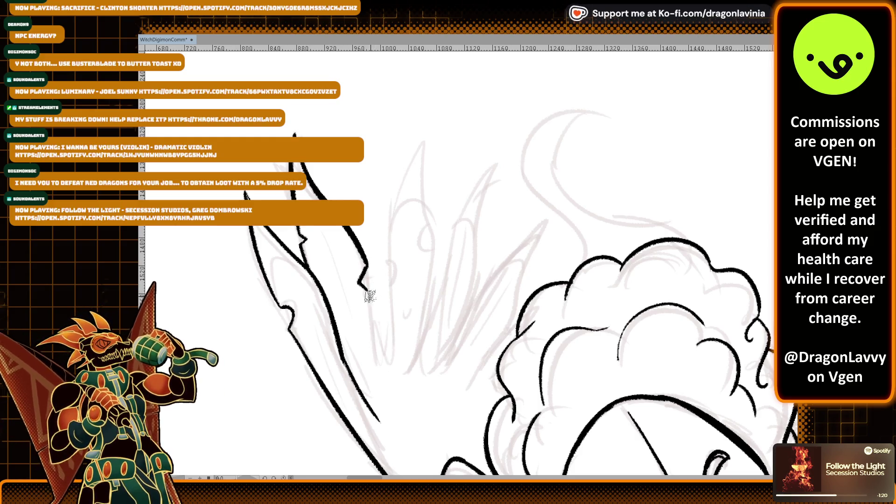
pyautogui.moveTo(366, 293); pyautogui.dragTo(382, 400)
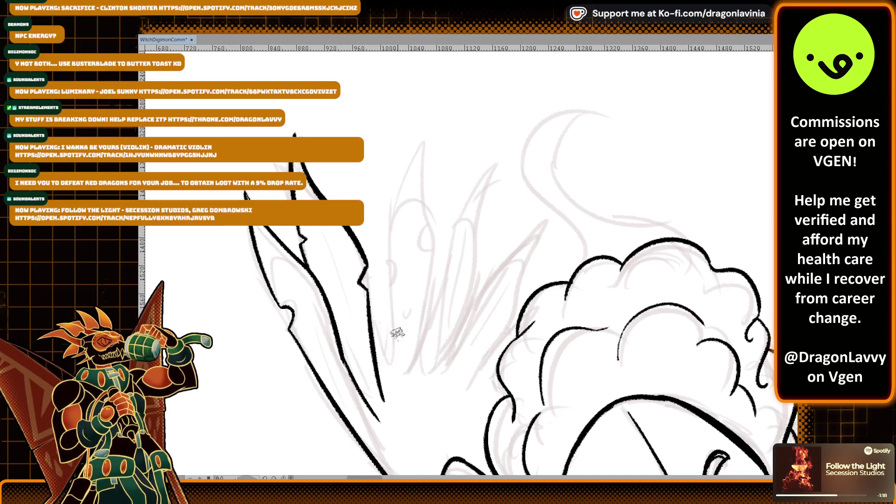
pyautogui.hotkey('ctrl', 'z')
pyautogui.moveTo(366, 291); pyautogui.dragTo(393, 365)
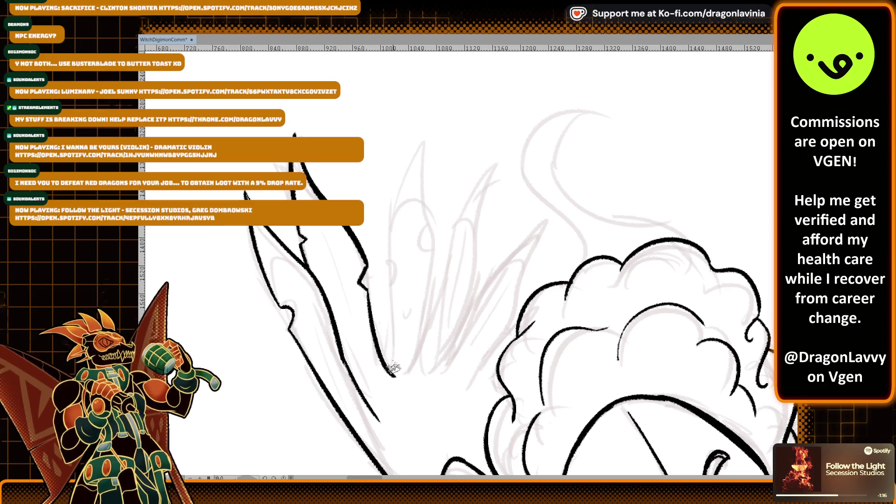
pyautogui.moveTo(391, 330); pyautogui.dragTo(390, 287)
pyautogui.hotkey('ctrl', 'z')
pyautogui.moveTo(394, 375)
pyautogui.mouseDown()
pyautogui.moveTo(391, 273)
pyautogui.moveTo(430, 133)
pyautogui.mouseUp()
pyautogui.hotkey('ctrl', 'z')
# Step: Ink the pointed notched spike with its right edge running down, then zoom out
pyautogui.moveTo(390, 268)
pyautogui.mouseDown()
pyautogui.moveTo(422, 135)
pyautogui.moveTo(427, 230)
pyautogui.mouseUp()
pyautogui.hotkey('ctrl', 'z')
pyautogui.hotkey('ctrl', 'z')
pyautogui.moveTo(391, 267)
pyautogui.mouseDown()
pyautogui.moveTo(426, 143)
pyautogui.moveTo(422, 185)
pyautogui.mouseUp()
pyautogui.moveTo(426, 230); pyautogui.dragTo(420, 366)
pyautogui.hotkey('ctrl', 'z')
pyautogui.moveTo(429, 264); pyautogui.dragTo(421, 378)
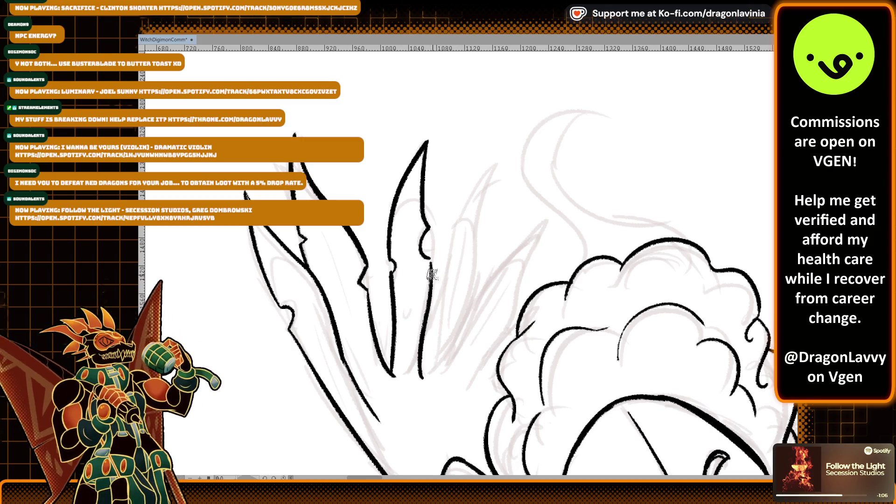
pyautogui.scroll(-2, 433, 275)
pyautogui.moveTo(292, 314); pyautogui.dragTo(326, 366)
pyautogui.hotkey('ctrl', 'z')
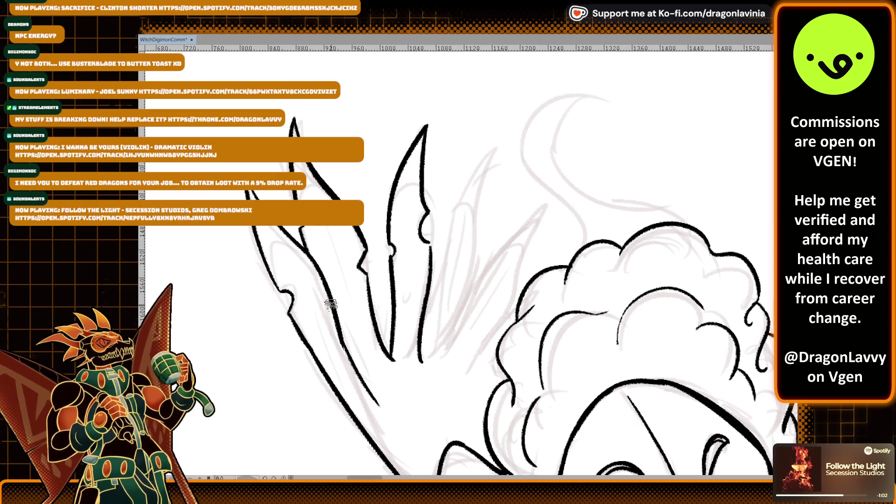
pyautogui.hotkey('ctrl', '-')
pyautogui.hotkey('ctrl', '-')
pyautogui.hotkey('ctrl', '-')
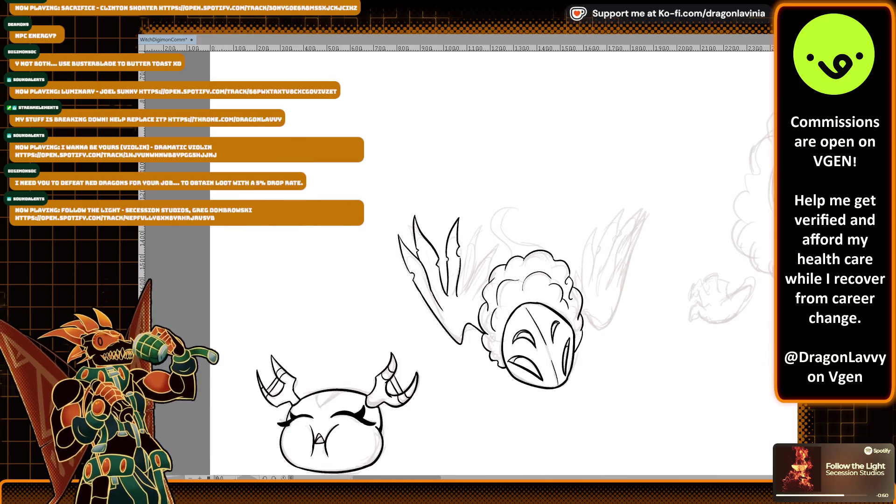
pyautogui.press('Delete')
pyautogui.hotkey('ctrl', 'z')
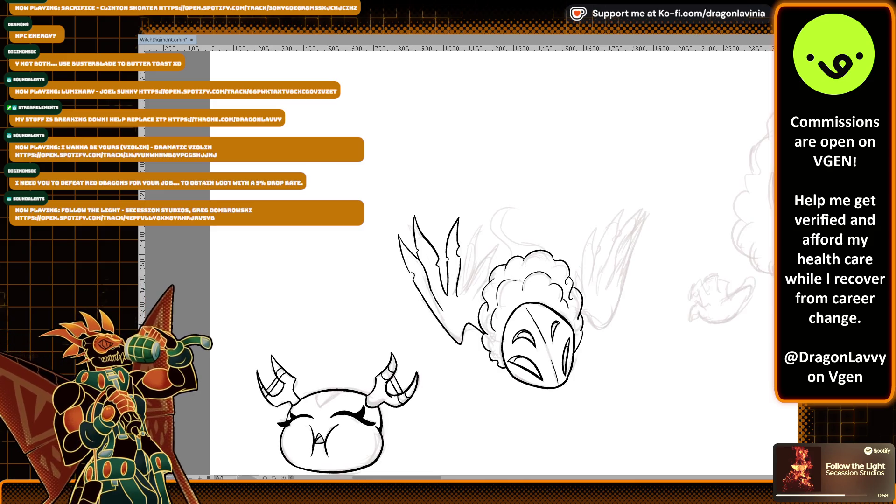
pyautogui.press('Delete')
pyautogui.hotkey('ctrl', 'z')
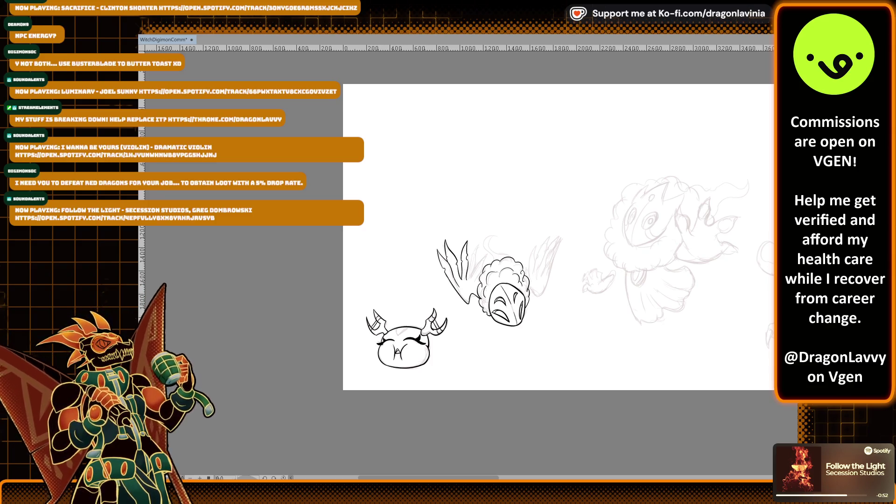
pyautogui.hscroll(10, 558, 276)
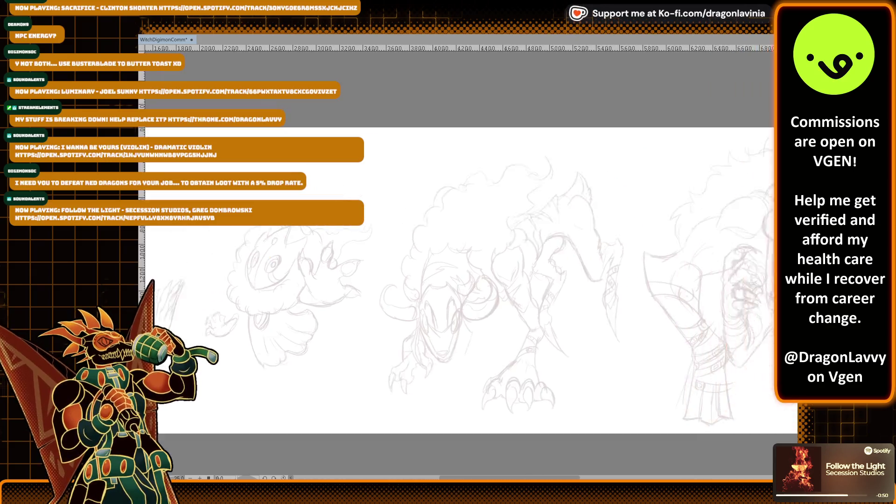
pyautogui.hscroll(-10, 457, 222)
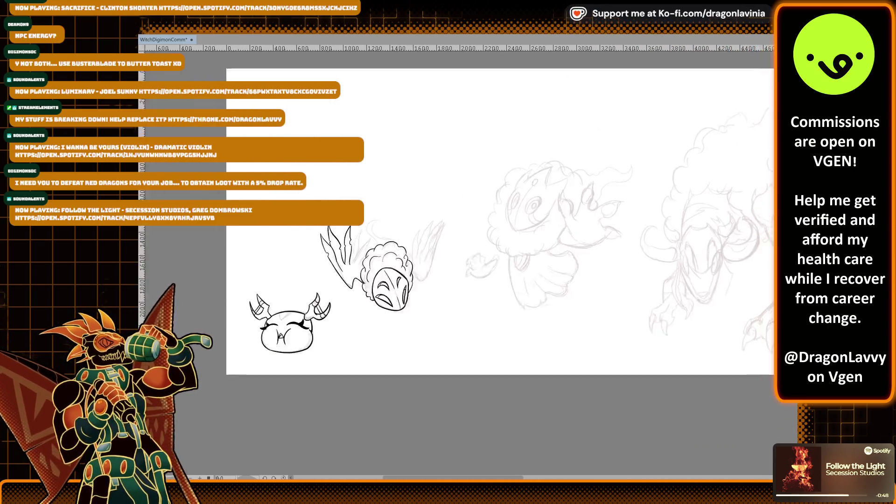
pyautogui.hscroll(-2, 456, 238)
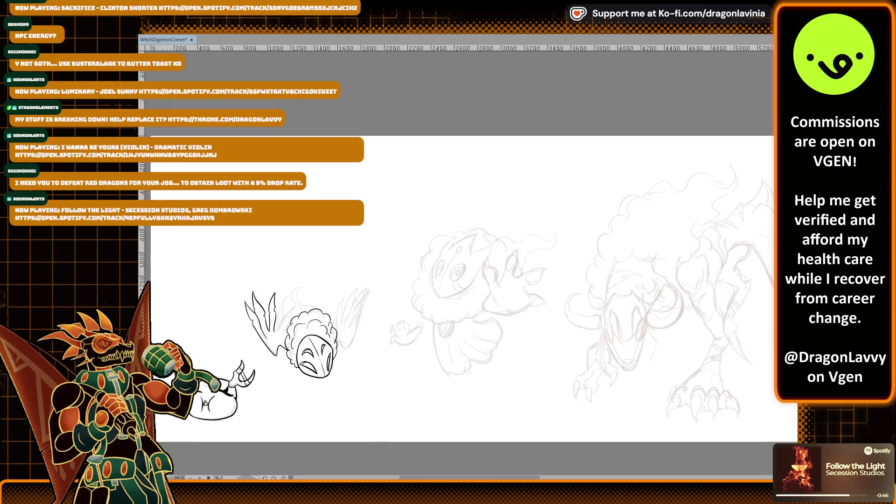
pyautogui.hscroll(-3, 456, 233)
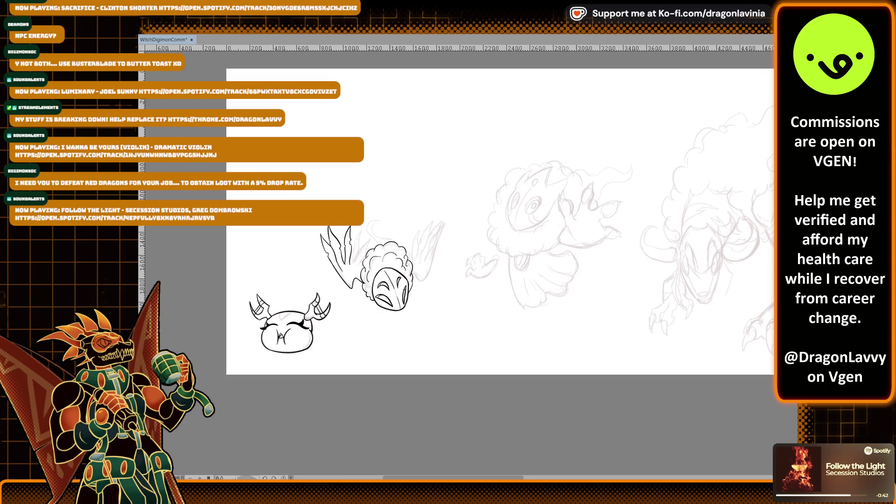
pyautogui.scroll(4, 477, 264)
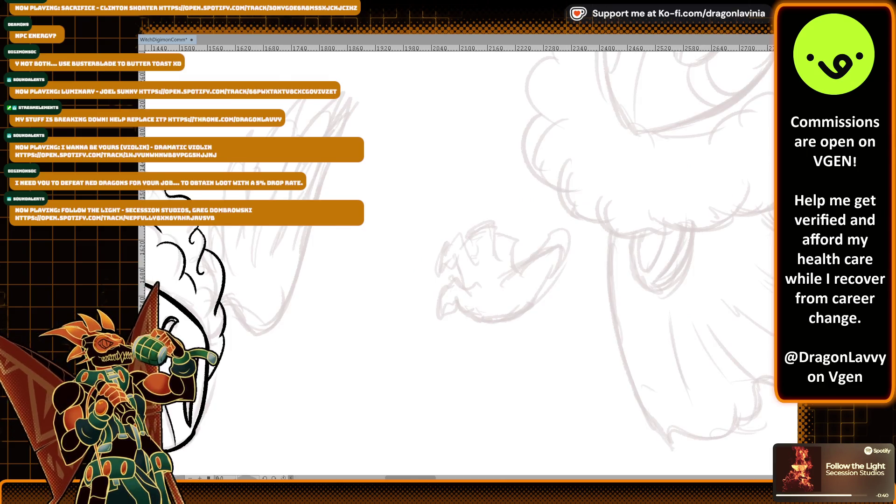
# Step: Remove the small stray ink hook and strokes beside the hair cloud
pyautogui.hscroll(-5, 556, 304)
pyautogui.scroll(1, 565, 313)
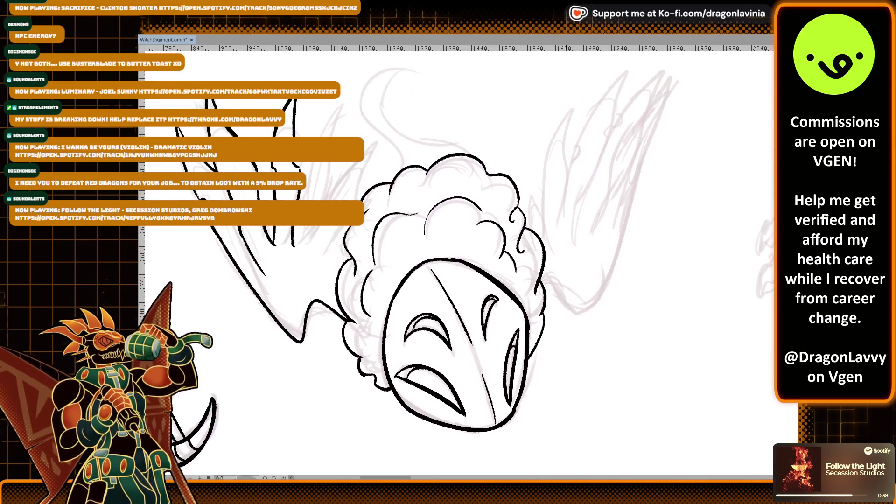
pyautogui.scroll(1, 573, 320)
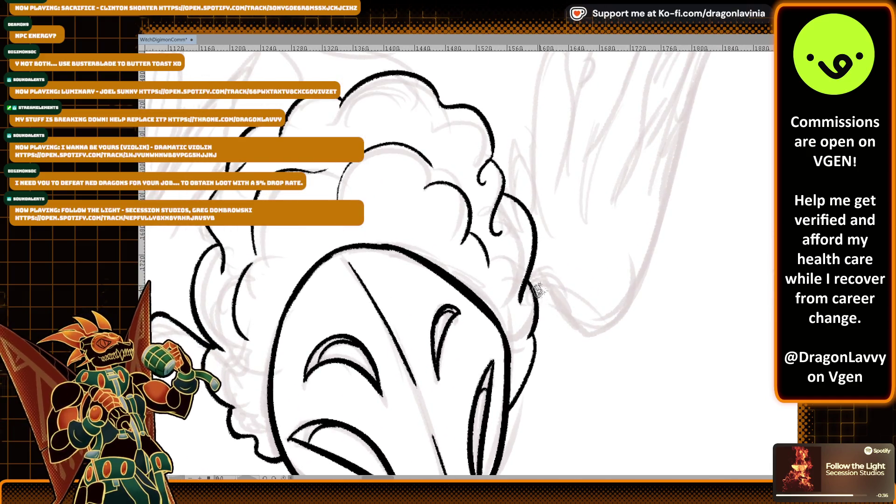
pyautogui.moveTo(546, 290); pyautogui.dragTo(531, 291)
pyautogui.hotkey('ctrl', 'z')
pyautogui.moveTo(535, 288)
pyautogui.mouseDown()
pyautogui.moveTo(606, 336)
pyautogui.moveTo(653, 229)
pyautogui.mouseUp()
pyautogui.hotkey('ctrl', 'z')
# Step: Ink a line along the lower wing edge
pyautogui.moveTo(498, 322); pyautogui.dragTo(577, 354)
pyautogui.hscroll(-3, 571, 310)
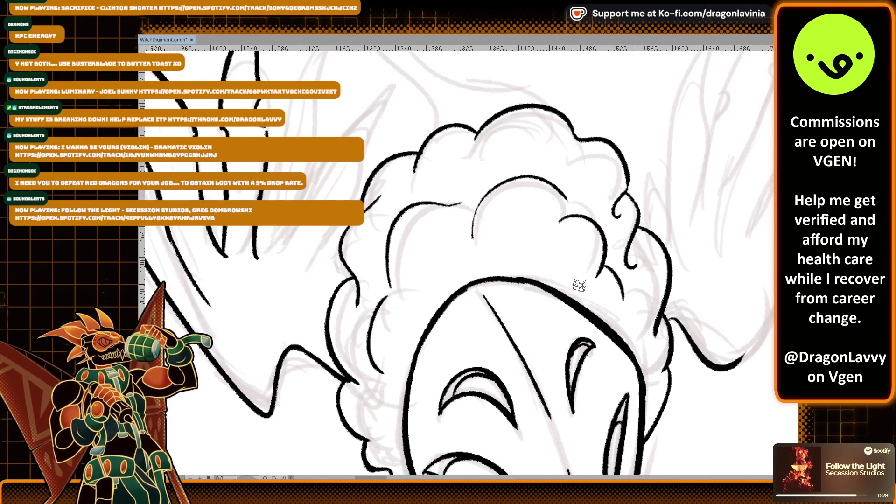
pyautogui.scroll(2, 589, 273)
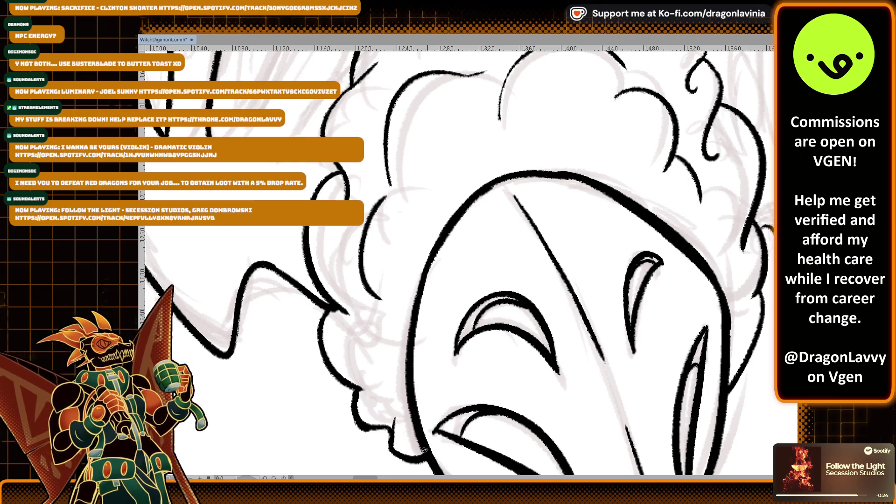
pyautogui.scroll(-5, 421, 436)
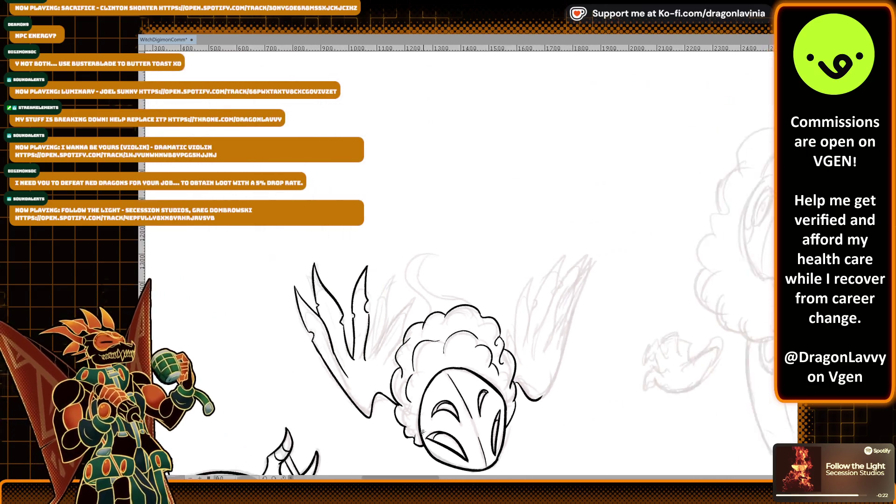
# Step: Pan and zoom out to frame the whole round horned head
pyautogui.scroll(-2, 422, 431)
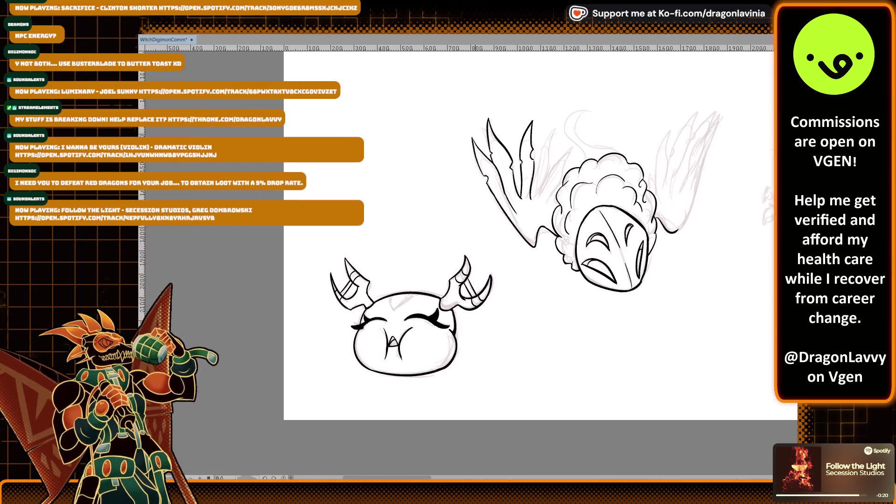
pyautogui.scroll(5, 410, 354)
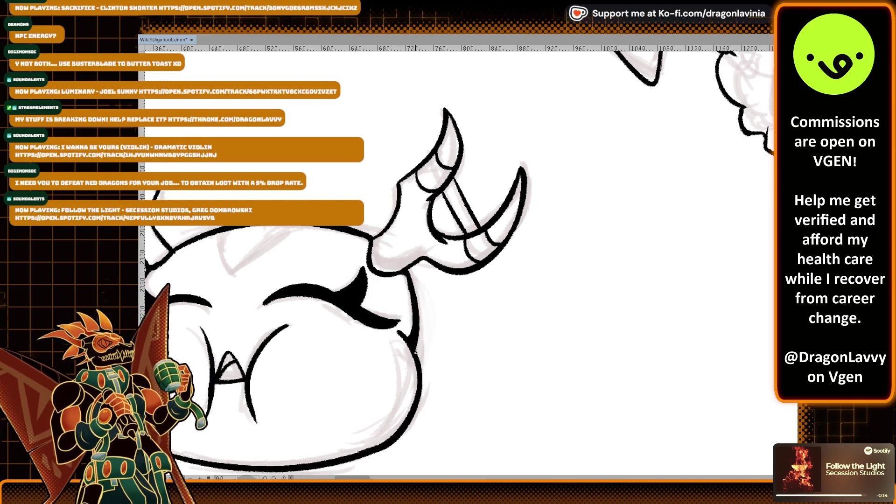
pyautogui.scroll(-1, 416, 331)
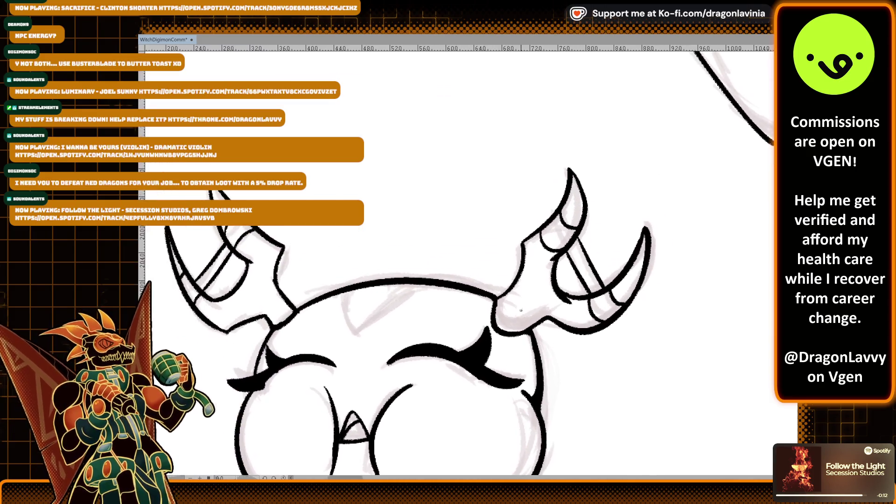
pyautogui.scroll(3, 470, 304)
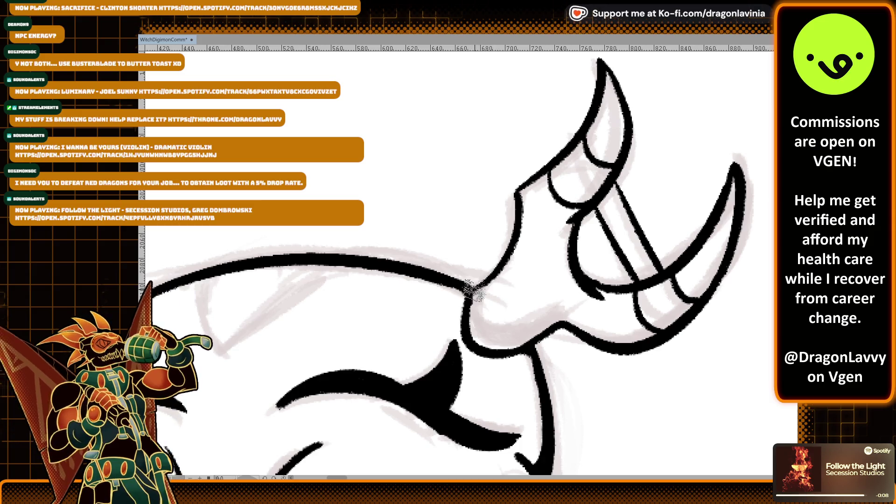
pyautogui.scroll(-4, 522, 280)
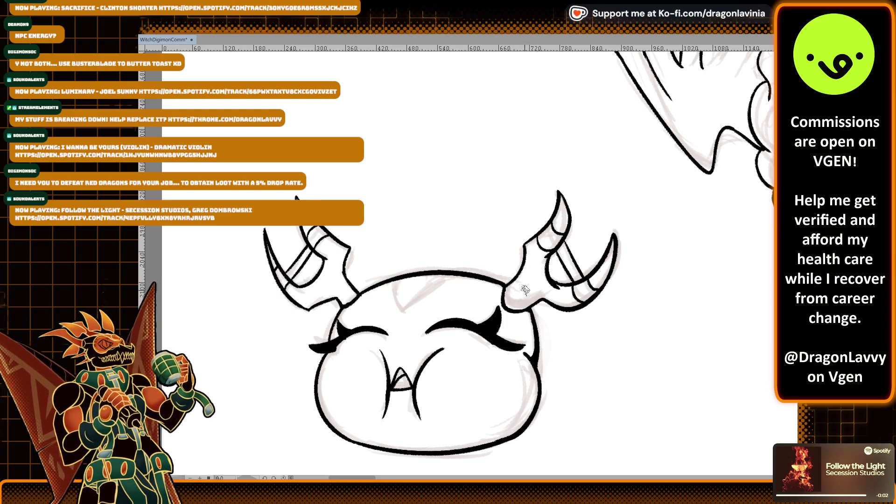
pyautogui.moveTo(586, 260)
pyautogui.mouseDown()
pyautogui.moveTo(531, 297)
pyautogui.moveTo(563, 252)
pyautogui.mouseUp()
pyautogui.scroll(3, 406, 319)
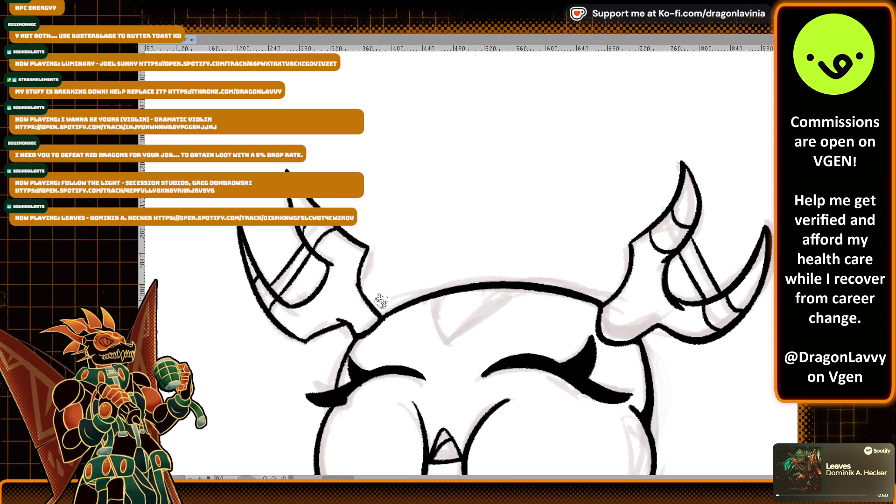
pyautogui.moveTo(385, 300); pyautogui.dragTo(373, 294)
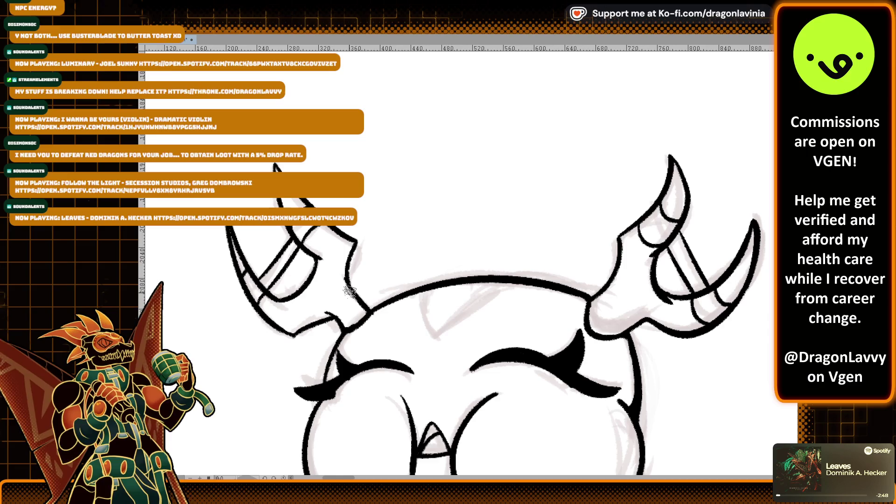
pyautogui.hotkey('ctrl', '-')
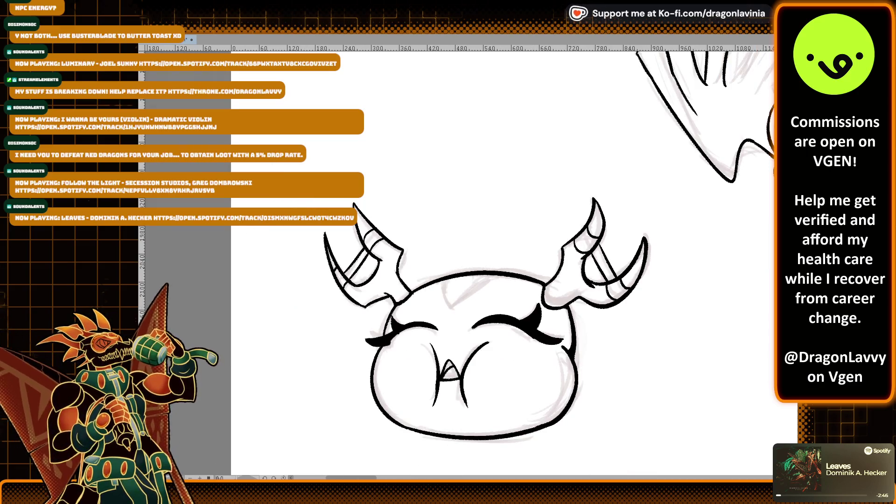
# Step: Zoom in on the wing tips and ink the curved wing-feather stroke
pyautogui.hscroll(7, 513, 261)
pyautogui.scroll(4, 513, 261)
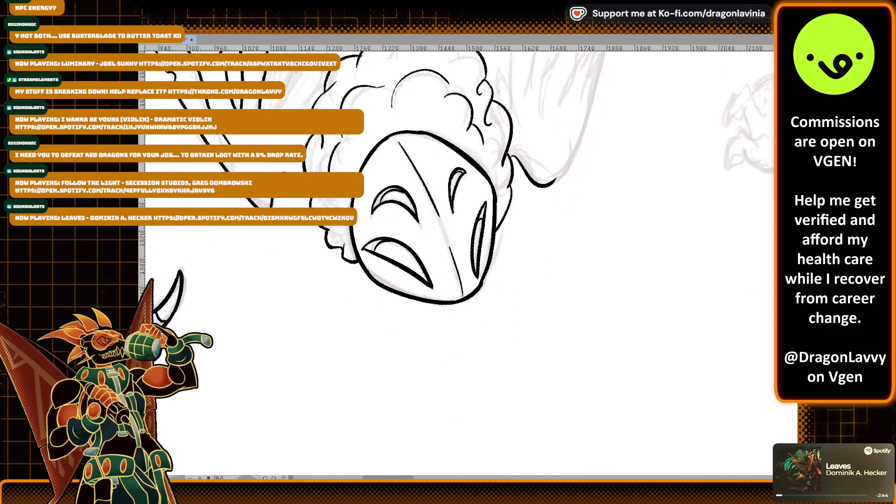
pyautogui.hscroll(1, 513, 261)
pyautogui.scroll(1, 513, 261)
pyautogui.hotkey('ctrl', '+')
pyautogui.hotkey('ctrl', '+')
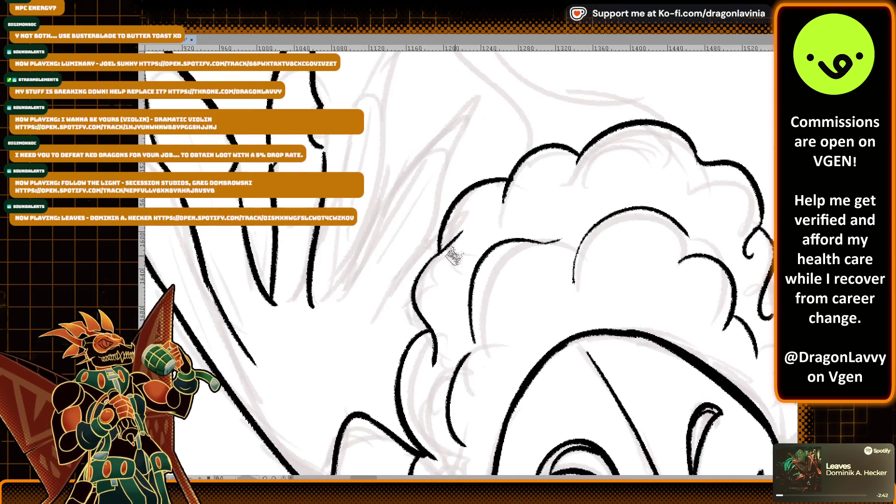
pyautogui.hscroll(-4, 467, 252)
pyautogui.scroll(2, 466, 252)
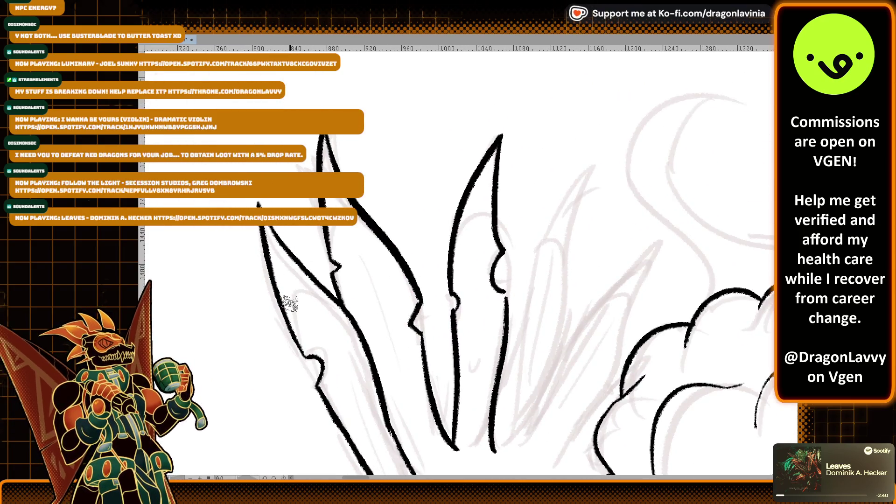
pyautogui.moveTo(289, 319)
pyautogui.mouseDown()
pyautogui.moveTo(307, 310)
pyautogui.moveTo(315, 279)
pyautogui.mouseUp()
pyautogui.hotkey('ctrl', 'z')
# Step: Ink the short wing-edge line and the inner edge of the next spike
pyautogui.hotkey('ctrl', 'z')
pyautogui.hotkey('ctrl', 'z')
pyautogui.moveTo(297, 335); pyautogui.dragTo(334, 296)
pyautogui.moveTo(336, 257); pyautogui.dragTo(330, 226)
pyautogui.hotkey('ctrl', 'z')
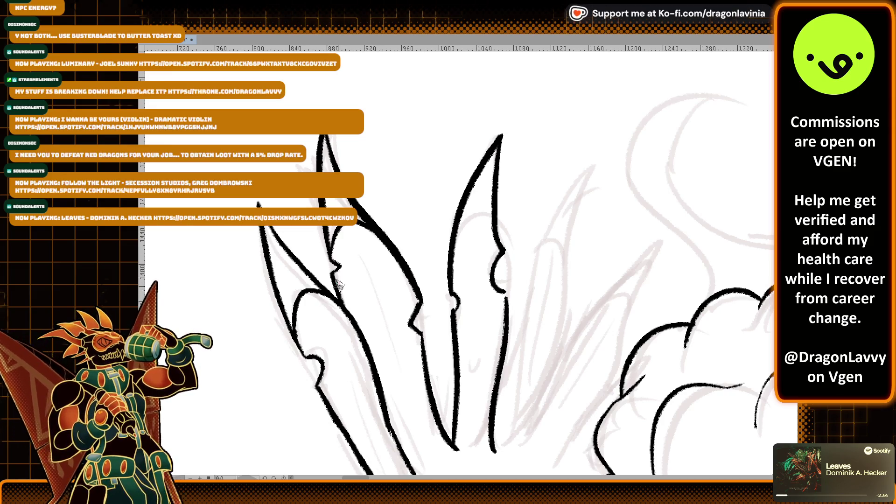
pyautogui.moveTo(455, 228); pyautogui.dragTo(479, 209)
pyautogui.hotkey('ctrl', 'z')
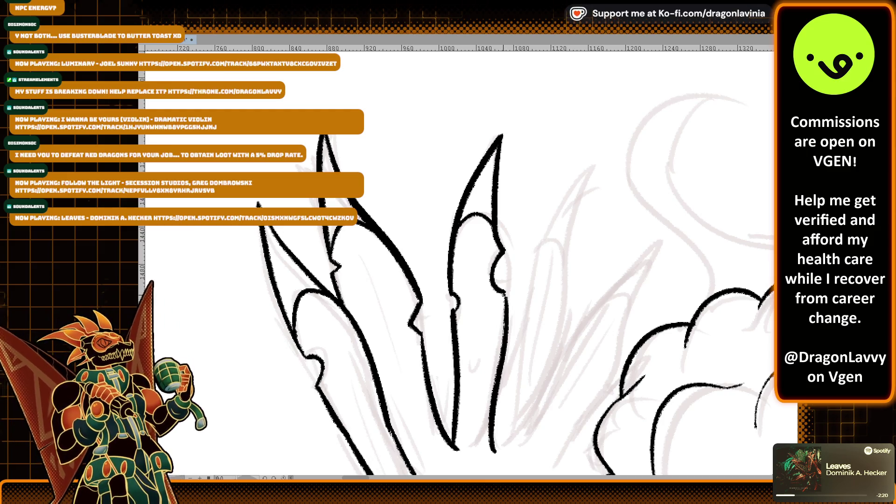
pyautogui.moveTo(521, 288)
pyautogui.mouseDown()
pyautogui.moveTo(480, 174)
pyautogui.moveTo(475, 242)
pyautogui.moveTo(438, 260)
pyautogui.moveTo(446, 262)
pyautogui.mouseUp()
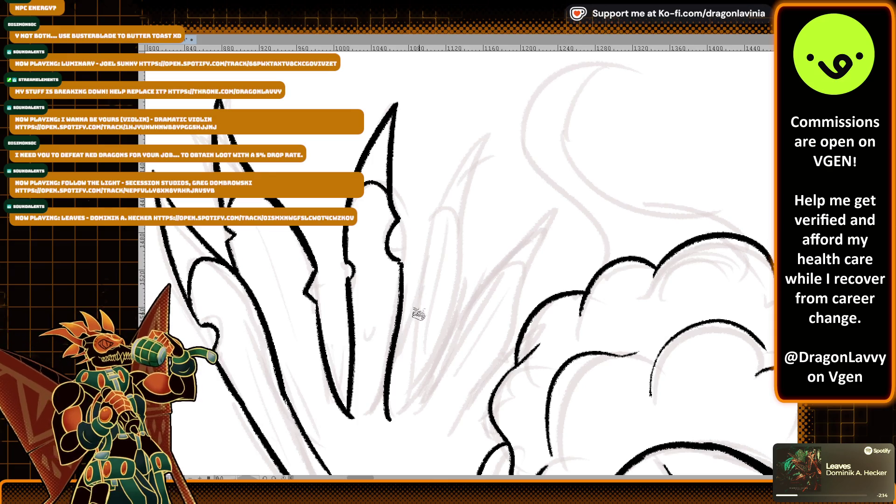
pyautogui.moveTo(389, 357)
pyautogui.mouseDown()
pyautogui.moveTo(490, 128)
pyautogui.moveTo(455, 312)
pyautogui.moveTo(405, 420)
pyautogui.mouseUp()
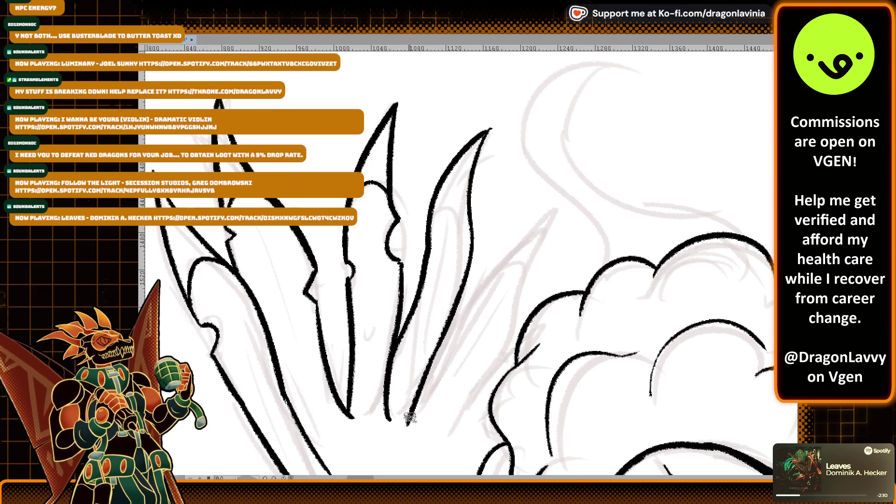
# Step: Ink the long left line and redrawn right-hand line of the lower spike
pyautogui.scroll(-3, 415, 299)
pyautogui.scroll(-2, 418, 297)
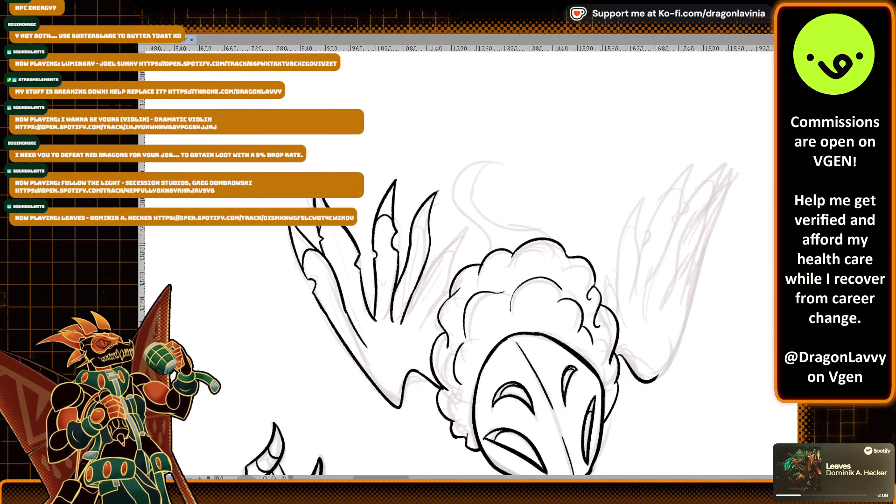
pyautogui.scroll(3, 484, 240)
pyautogui.moveTo(340, 322)
pyautogui.mouseDown()
pyautogui.moveTo(412, 159)
pyautogui.moveTo(356, 374)
pyautogui.mouseUp()
pyautogui.hotkey('ctrl', 'z')
pyautogui.moveTo(406, 157)
pyautogui.mouseDown()
pyautogui.moveTo(386, 293)
pyautogui.moveTo(357, 359)
pyautogui.mouseUp()
# Step: Ink the line up to the next spike tip and retrace its right side cleanly
pyautogui.moveTo(386, 293); pyautogui.dragTo(459, 214)
pyautogui.hotkey('ctrl', 'z')
pyautogui.hotkey('ctrl', 'z')
pyautogui.moveTo(385, 293)
pyautogui.mouseDown()
pyautogui.moveTo(460, 213)
pyautogui.moveTo(434, 268)
pyautogui.mouseUp()
pyautogui.hotkey('ctrl', 'z')
pyautogui.moveTo(462, 211); pyautogui.dragTo(392, 366)
pyautogui.hotkey('ctrl', 'z')
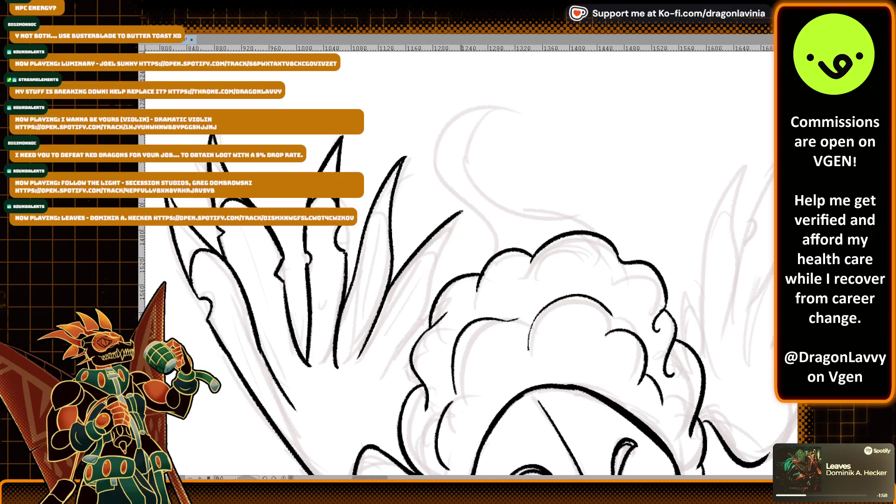
pyautogui.moveTo(461, 213); pyautogui.dragTo(392, 380)
pyautogui.hotkey('ctrl', 'z')
pyautogui.moveTo(462, 211); pyautogui.dragTo(386, 373)
# Step: Add strokes running down from the spike tip, then bring the lower spikes into view
pyautogui.scroll(-3, 417, 372)
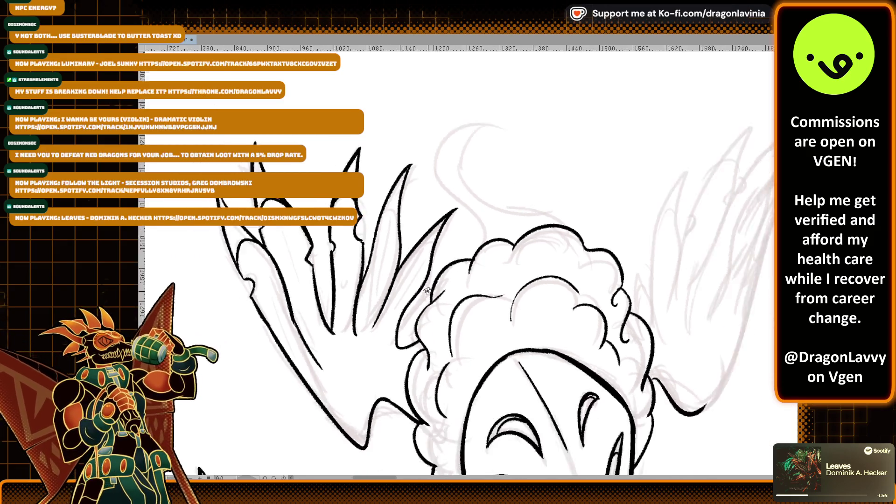
pyautogui.scroll(3, 465, 165)
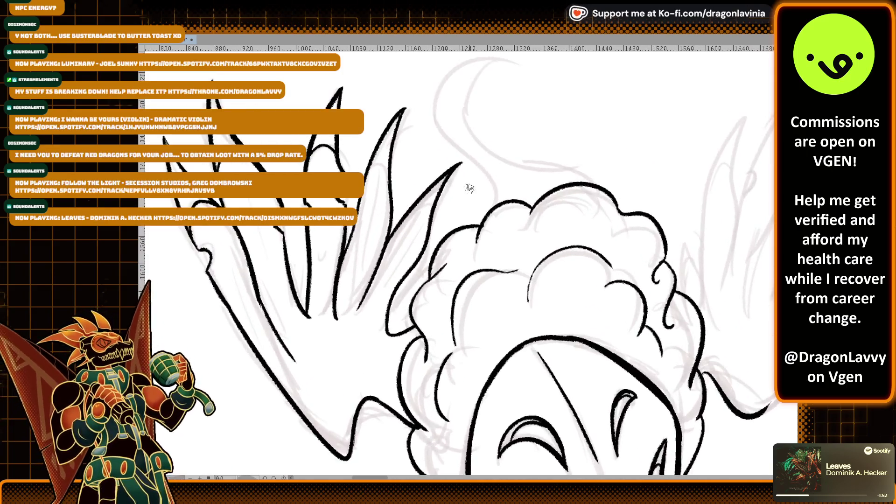
pyautogui.moveTo(459, 163); pyautogui.dragTo(413, 273)
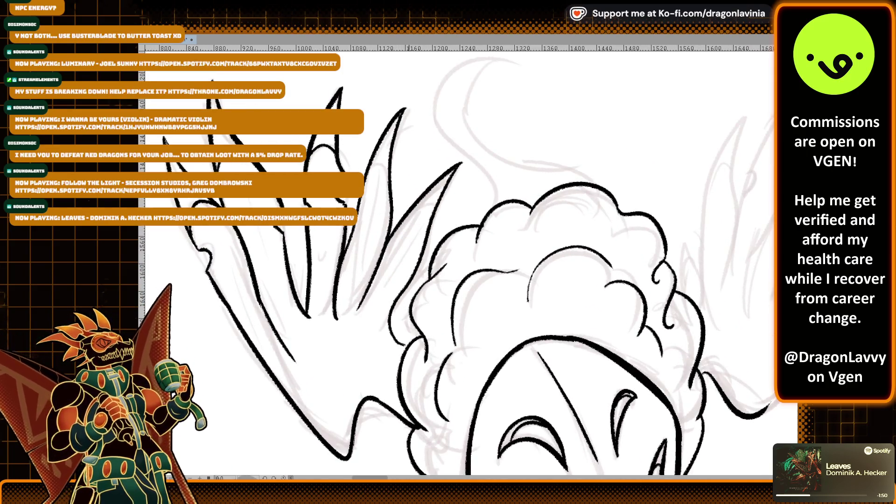
pyautogui.scroll(1, 416, 331)
pyautogui.moveTo(474, 167); pyautogui.dragTo(398, 327)
pyautogui.moveTo(413, 366)
pyautogui.mouseDown()
pyautogui.moveTo(377, 297)
pyautogui.moveTo(404, 277)
pyautogui.moveTo(420, 304)
pyautogui.mouseUp()
pyautogui.scroll(1, 421, 304)
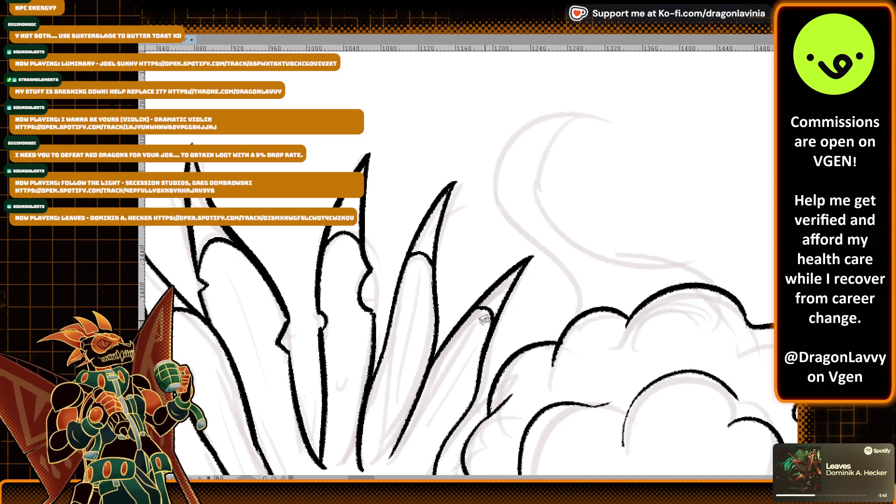
pyautogui.scroll(-1, 476, 280)
pyautogui.scroll(-2, 475, 280)
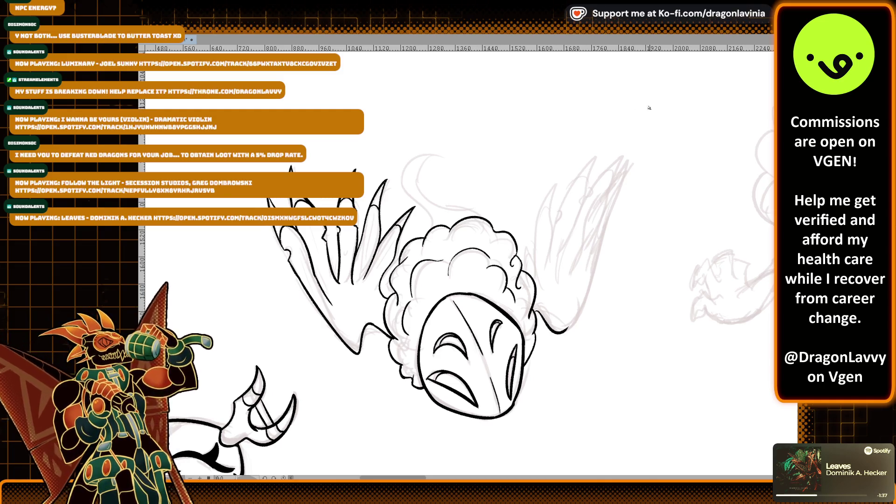
pyautogui.scroll(3, 484, 187)
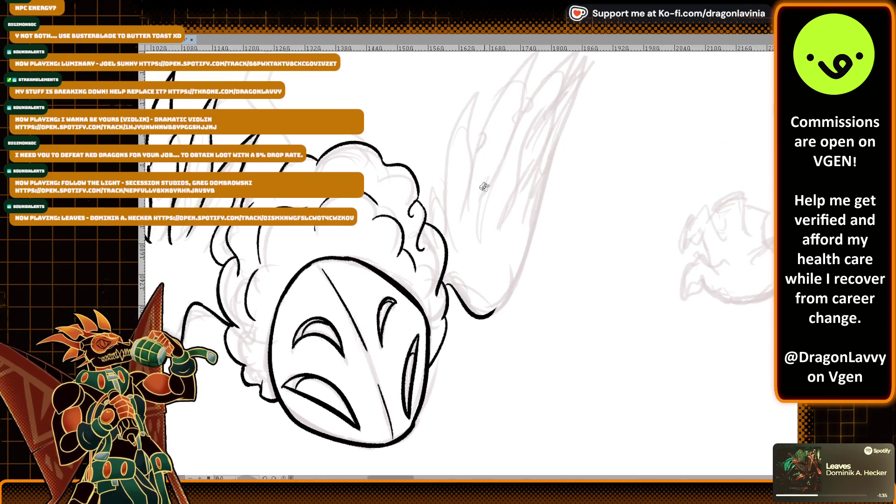
# Step: Ink the long line rising along the wing from its lower edge after several retries
pyautogui.moveTo(489, 315); pyautogui.dragTo(549, 167)
pyautogui.hotkey('ctrl', 'z')
pyautogui.moveTo(460, 348); pyautogui.dragTo(493, 287)
pyautogui.hotkey('ctrl', 'z')
pyautogui.hotkey('ctrl', 'z')
pyautogui.moveTo(466, 339)
pyautogui.mouseDown()
pyautogui.moveTo(522, 175)
pyautogui.moveTo(499, 269)
pyautogui.moveTo(534, 135)
pyautogui.mouseUp()
pyautogui.hotkey('ctrl', 'z')
pyautogui.moveTo(464, 345); pyautogui.dragTo(544, 135)
pyautogui.moveTo(490, 261); pyautogui.dragTo(737, 248)
# Step: Trace the spike's right edge, then zoom out to check the inked head
pyautogui.scroll(3, 479, 374)
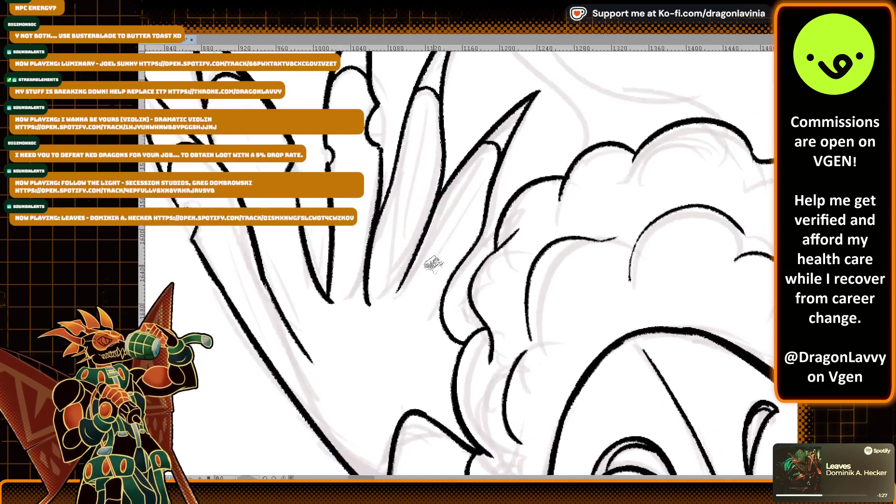
pyautogui.moveTo(426, 60); pyautogui.dragTo(376, 321)
pyautogui.moveTo(386, 286); pyautogui.dragTo(368, 305)
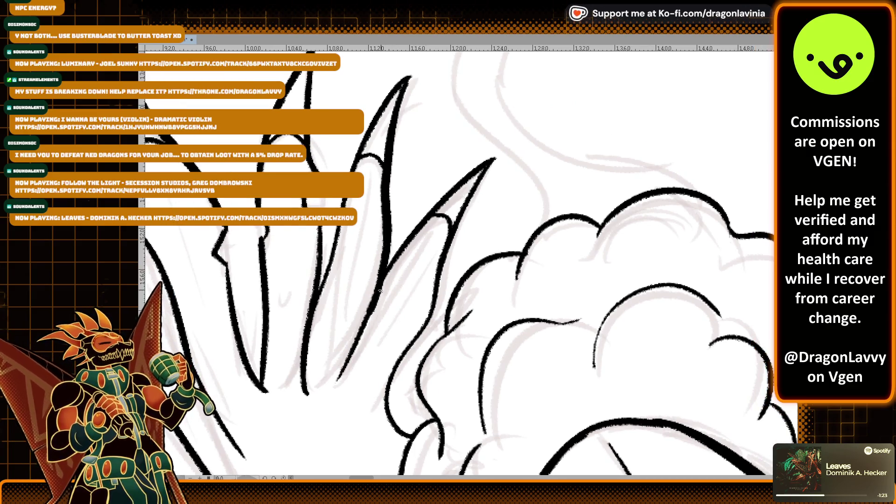
pyautogui.scroll(-4, 395, 244)
pyautogui.hscroll(5, 395, 244)
pyautogui.scroll(-1, 455, 206)
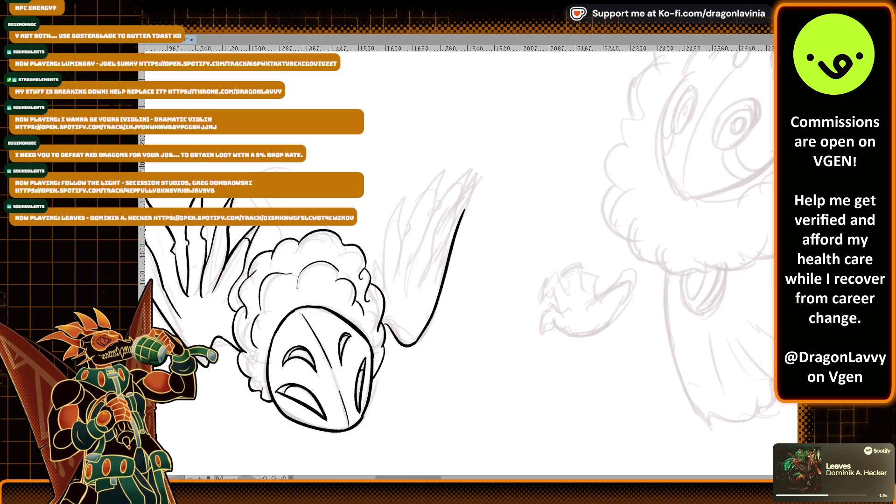
pyautogui.scroll(-1, 700, 149)
# Step: Zoom in and pan the canvas over to the creature's right wing sketch
pyautogui.hscroll(5, 699, 150)
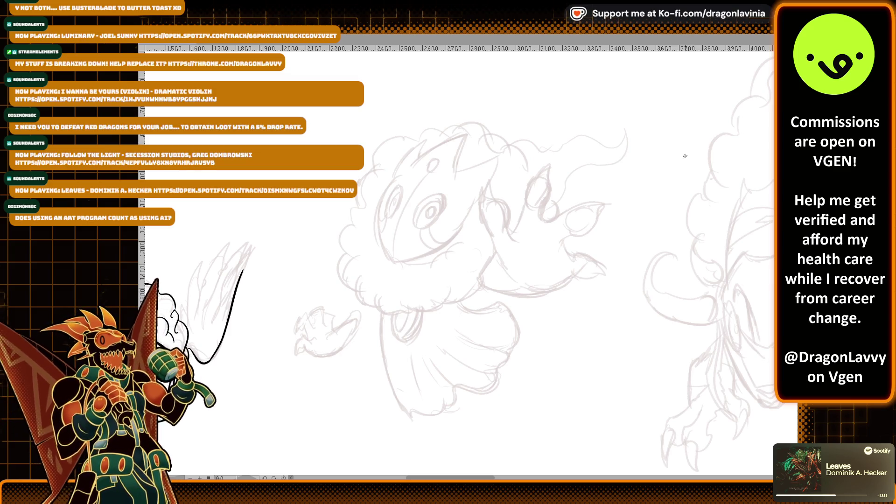
pyautogui.scroll(5, 456, 253)
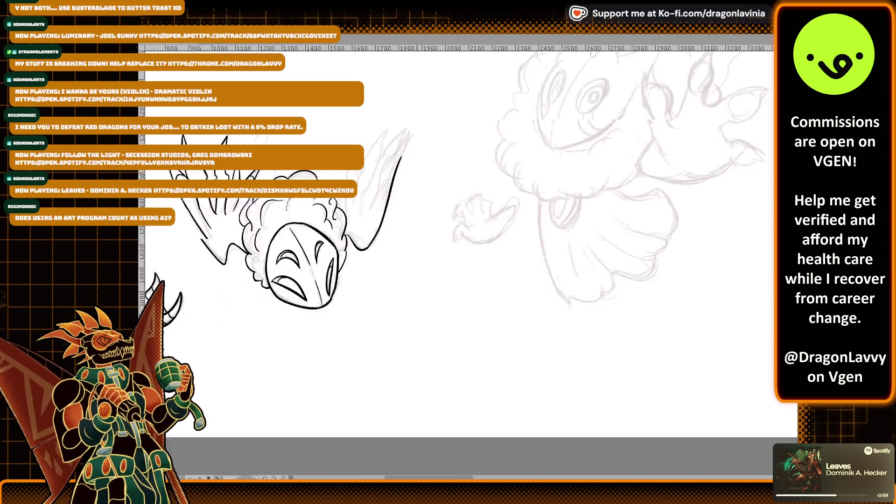
pyautogui.moveTo(507, 156)
pyautogui.mouseDown()
pyautogui.moveTo(527, 154)
pyautogui.moveTo(414, 163)
pyautogui.moveTo(445, 154)
pyautogui.moveTo(451, 133)
pyautogui.mouseUp()
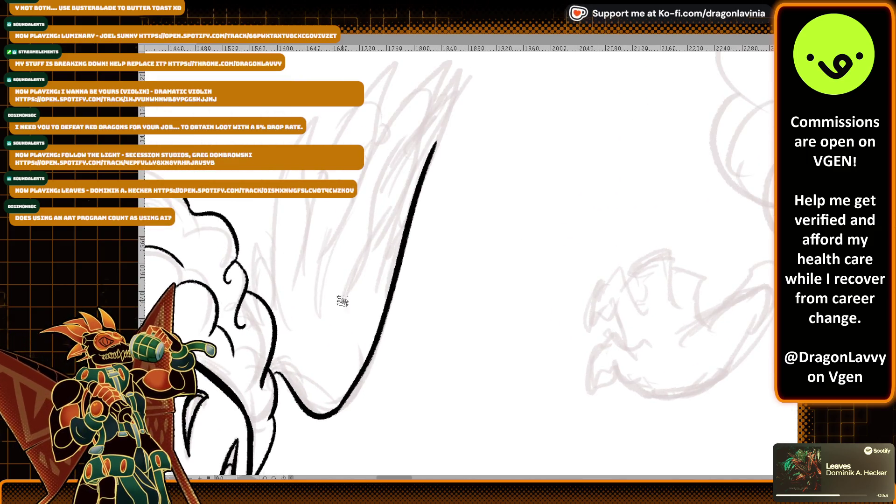
# Step: Ink the first wing feather's curved inner line with a small hook at its top
pyautogui.moveTo(374, 221); pyautogui.dragTo(350, 289)
pyautogui.hotkey('ctrl', 'z')
pyautogui.moveTo(381, 167)
pyautogui.mouseDown()
pyautogui.moveTo(352, 287)
pyautogui.moveTo(386, 174)
pyautogui.mouseUp()
pyautogui.hotkey('ctrl', 'z')
pyautogui.hotkey('ctrl', 'z')
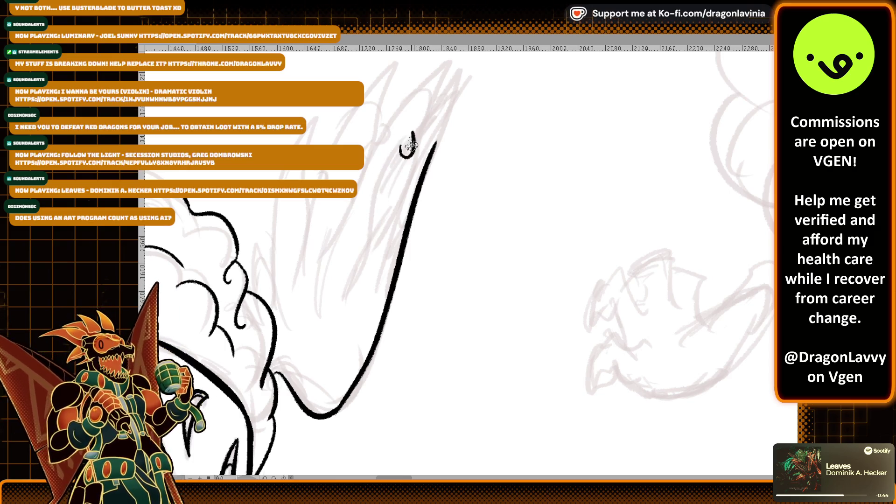
pyautogui.moveTo(399, 147); pyautogui.dragTo(399, 108)
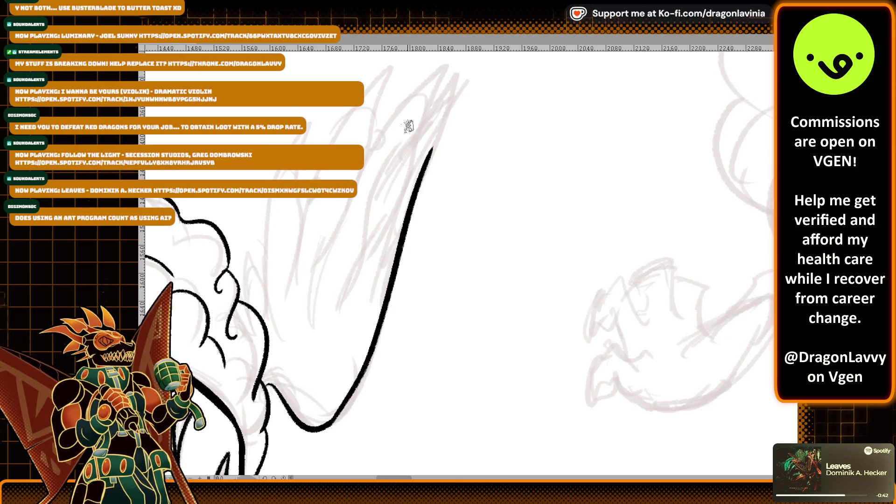
pyautogui.moveTo(404, 148)
pyautogui.mouseDown()
pyautogui.moveTo(364, 250)
pyautogui.moveTo(353, 321)
pyautogui.mouseUp()
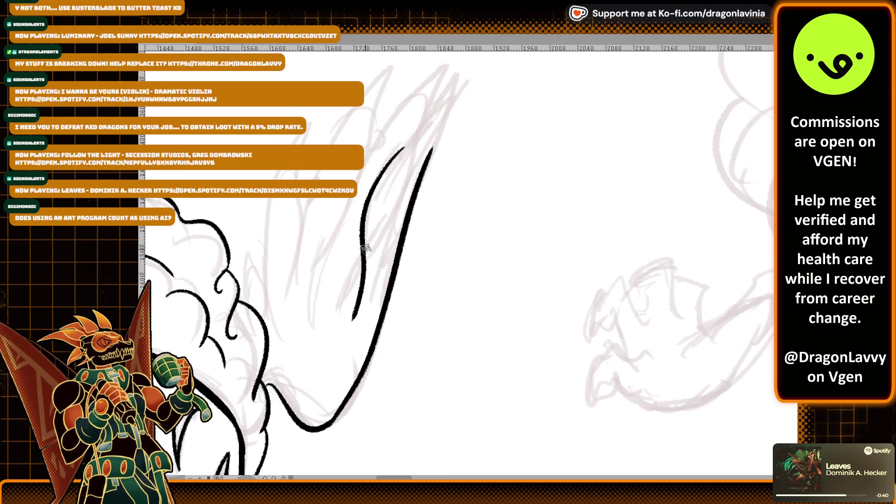
pyautogui.hotkey('ctrl', 'z')
pyautogui.moveTo(410, 140); pyautogui.dragTo(364, 223)
pyautogui.hotkey('ctrl', 'z')
pyautogui.moveTo(402, 151); pyautogui.dragTo(346, 310)
pyautogui.scroll(2, 387, 210)
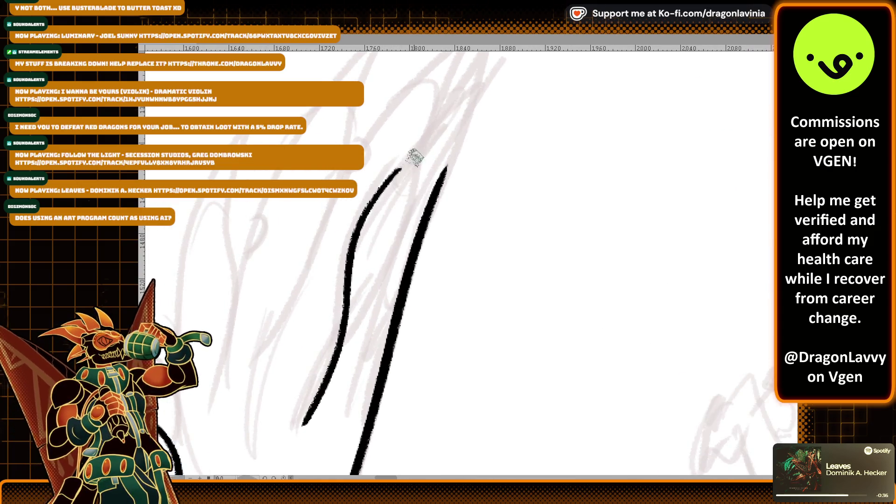
pyautogui.scroll(3, 412, 157)
pyautogui.hscroll(2, 382, 186)
pyautogui.moveTo(361, 265)
pyautogui.mouseDown()
pyautogui.moveTo(442, 154)
pyautogui.moveTo(416, 225)
pyautogui.mouseUp()
# Step: Ink the feather's right side down from the tip and extend its left line upward
pyautogui.moveTo(444, 151); pyautogui.dragTo(397, 275)
pyautogui.hotkey('ctrl', 'z')
pyautogui.moveTo(449, 149); pyautogui.dragTo(418, 224)
pyautogui.scroll(-2, 418, 224)
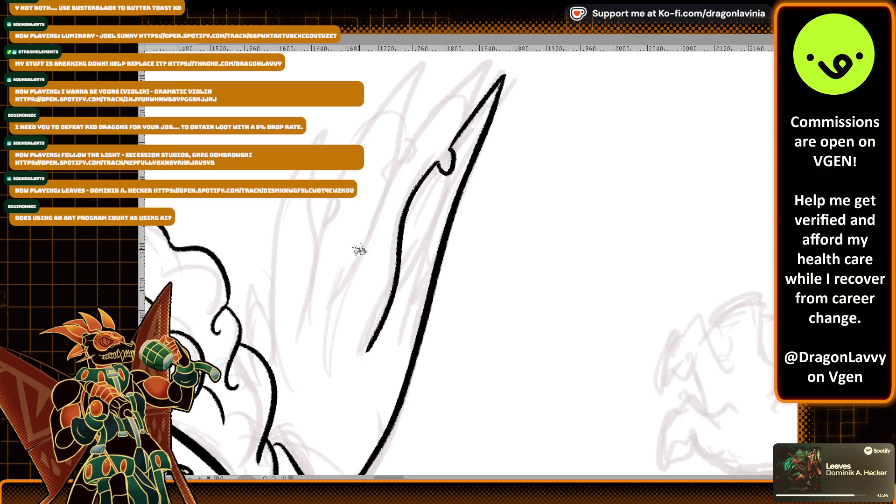
pyautogui.moveTo(328, 364); pyautogui.dragTo(387, 189)
pyautogui.scroll(1, 490, 70)
pyautogui.moveTo(352, 239); pyautogui.dragTo(370, 199)
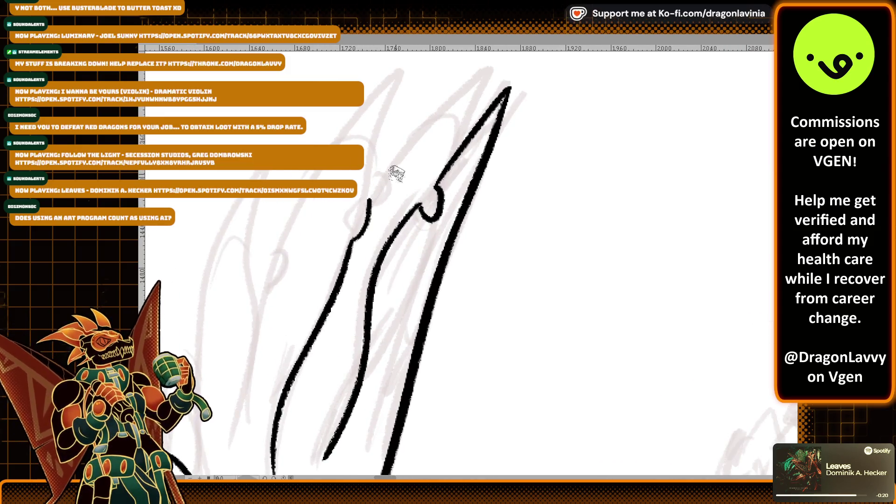
pyautogui.hotkey('ctrl', 'z')
pyautogui.moveTo(363, 229); pyautogui.dragTo(461, 101)
pyautogui.hotkey('ctrl', 'z')
pyautogui.moveTo(361, 226); pyautogui.dragTo(480, 87)
# Step: Join the feather tip to the right line and add a notched bump across the feather
pyautogui.moveTo(377, 159); pyautogui.dragTo(330, 251)
pyautogui.hotkey('ctrl', 'z')
pyautogui.hotkey('ctrl', 'z')
pyautogui.moveTo(321, 335)
pyautogui.mouseDown()
pyautogui.moveTo(326, 289)
pyautogui.moveTo(438, 165)
pyautogui.moveTo(394, 255)
pyautogui.mouseUp()
pyautogui.hotkey('ctrl', 'z')
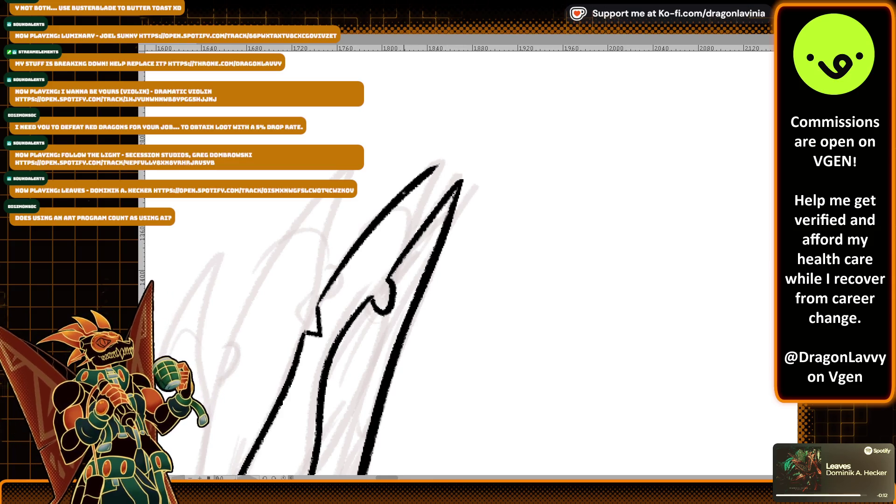
pyautogui.moveTo(451, 157); pyautogui.dragTo(410, 236)
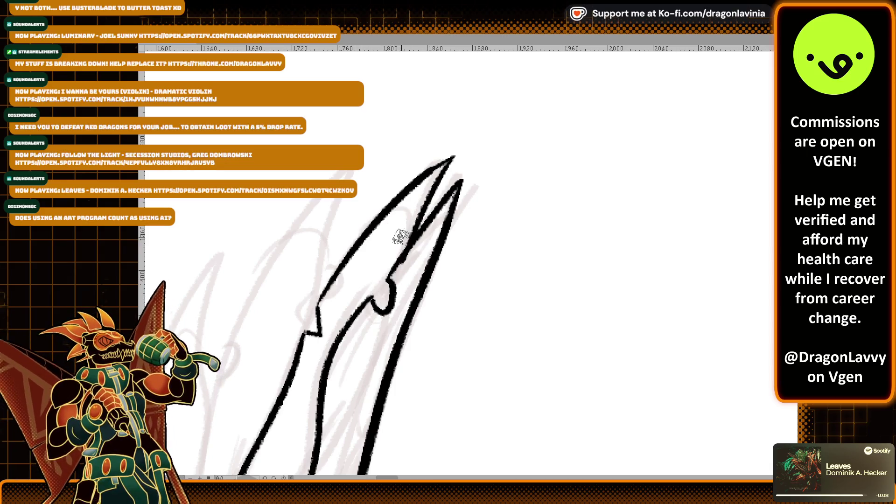
pyautogui.moveTo(369, 229)
pyautogui.mouseDown()
pyautogui.moveTo(398, 225)
pyautogui.moveTo(408, 236)
pyautogui.mouseUp()
pyautogui.hotkey('ctrl', 'z')
pyautogui.hotkey('ctrl', 'z')
pyautogui.moveTo(393, 300); pyautogui.dragTo(409, 284)
pyautogui.moveTo(444, 217); pyautogui.dragTo(465, 173)
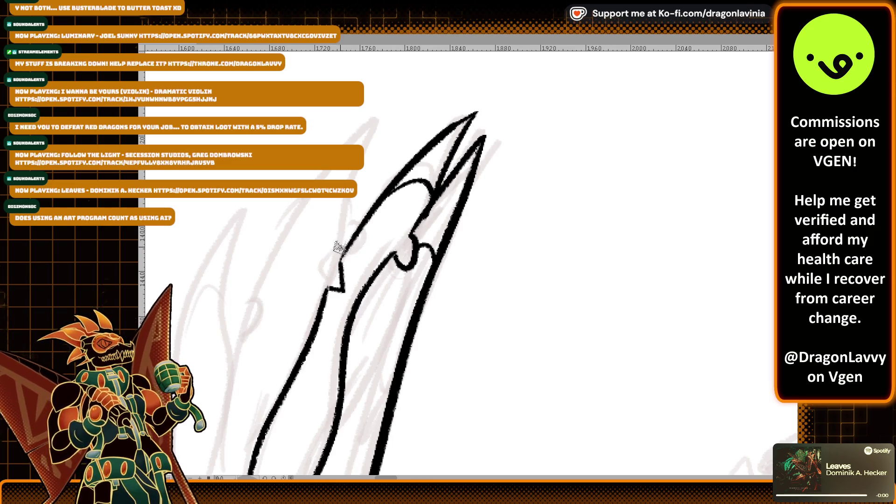
pyautogui.moveTo(339, 247); pyautogui.dragTo(393, 189)
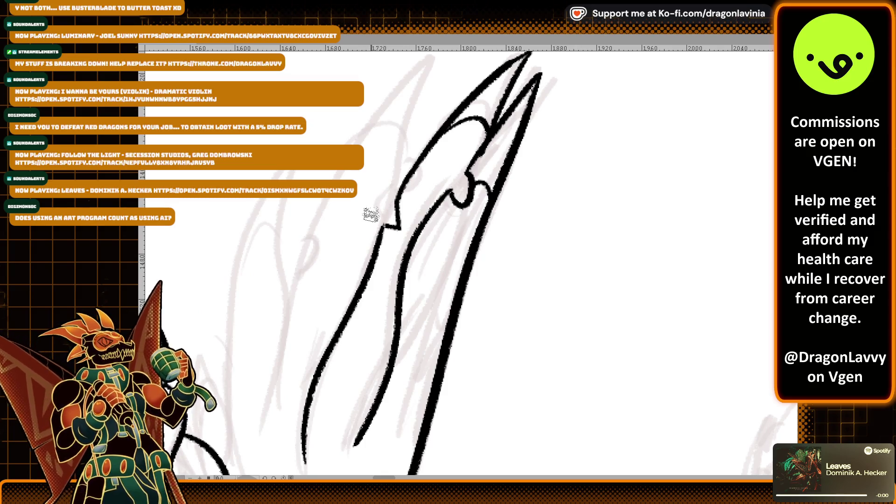
pyautogui.scroll(-1, 377, 292)
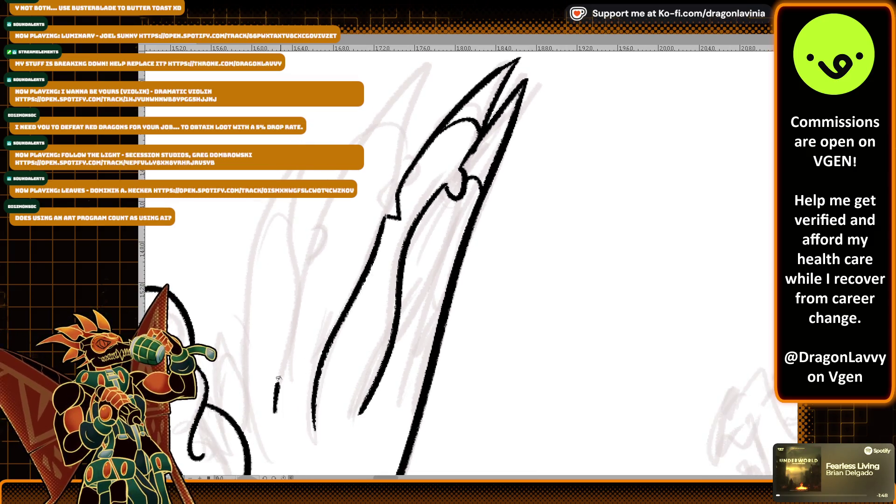
# Step: Ink a thin line on the next feather with a hook curling from its tip
pyautogui.moveTo(280, 405)
pyautogui.mouseDown()
pyautogui.moveTo(314, 269)
pyautogui.moveTo(301, 280)
pyautogui.moveTo(304, 273)
pyautogui.mouseUp()
pyautogui.hotkey('ctrl', 'z')
pyautogui.hotkey('ctrl', 'z')
pyautogui.hotkey('ctrl', 'z')
pyautogui.moveTo(256, 436); pyautogui.dragTo(309, 261)
pyautogui.hotkey('ctrl', 'z')
pyautogui.moveTo(287, 417); pyautogui.dragTo(308, 265)
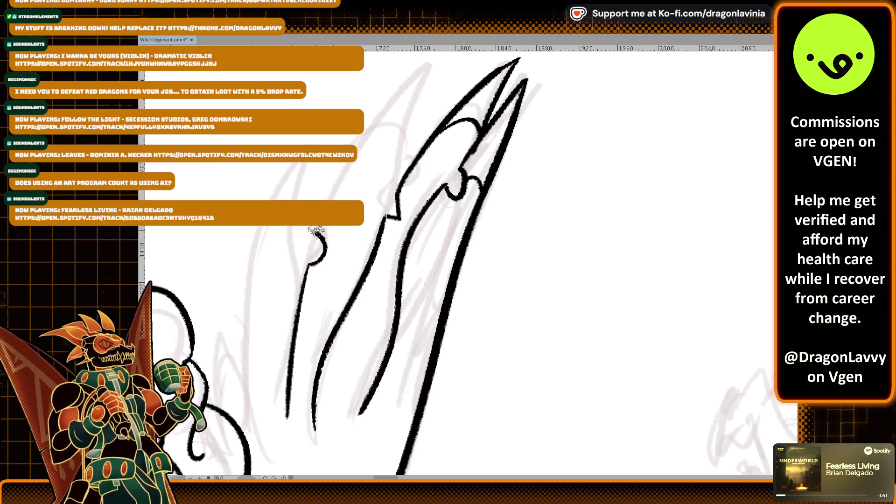
pyautogui.moveTo(309, 265); pyautogui.dragTo(322, 231)
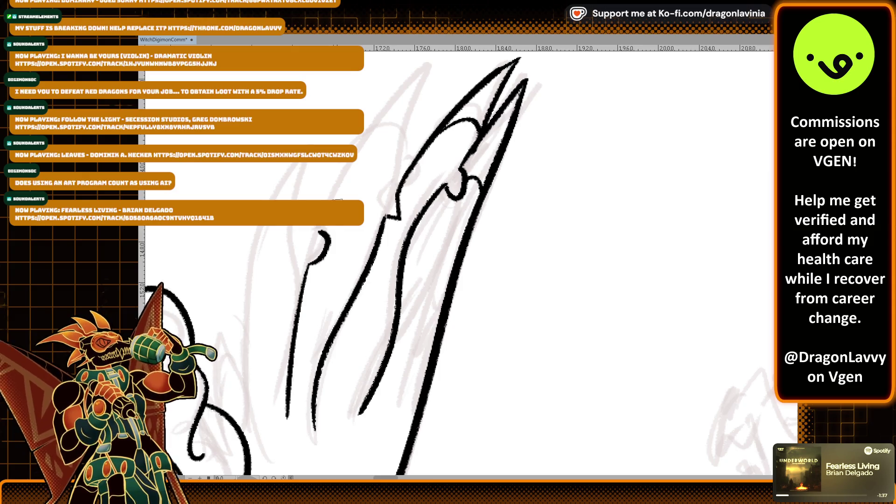
pyautogui.hotkey('ctrl', 'z')
pyautogui.moveTo(315, 228); pyautogui.dragTo(307, 264)
pyautogui.hotkey('ctrl', 'z')
# Step: Ink a long line running down from the next feather's tip
pyautogui.moveTo(324, 214)
pyautogui.mouseDown()
pyautogui.moveTo(285, 290)
pyautogui.moveTo(390, 145)
pyautogui.mouseUp()
pyautogui.hotkey('ctrl', 'z')
pyautogui.moveTo(278, 301)
pyautogui.mouseDown()
pyautogui.moveTo(379, 154)
pyautogui.moveTo(359, 261)
pyautogui.moveTo(346, 280)
pyautogui.mouseUp()
pyautogui.hotkey('ctrl', 'z')
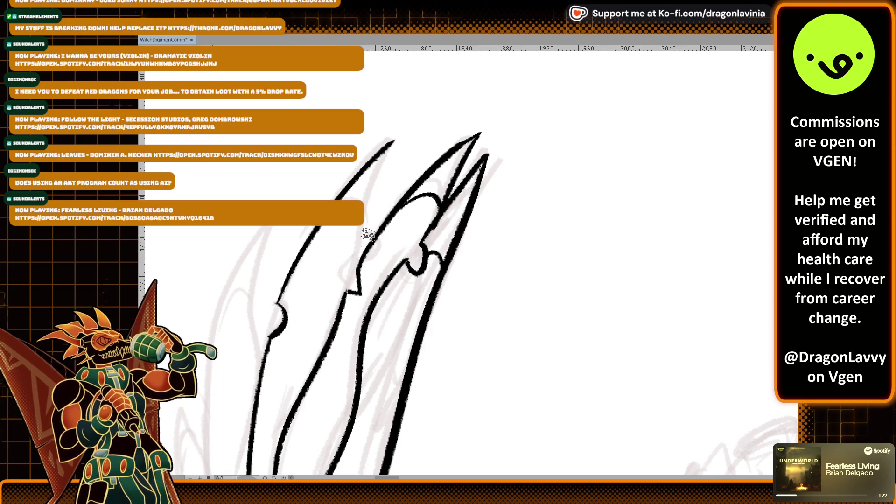
pyautogui.moveTo(393, 142); pyautogui.dragTo(341, 289)
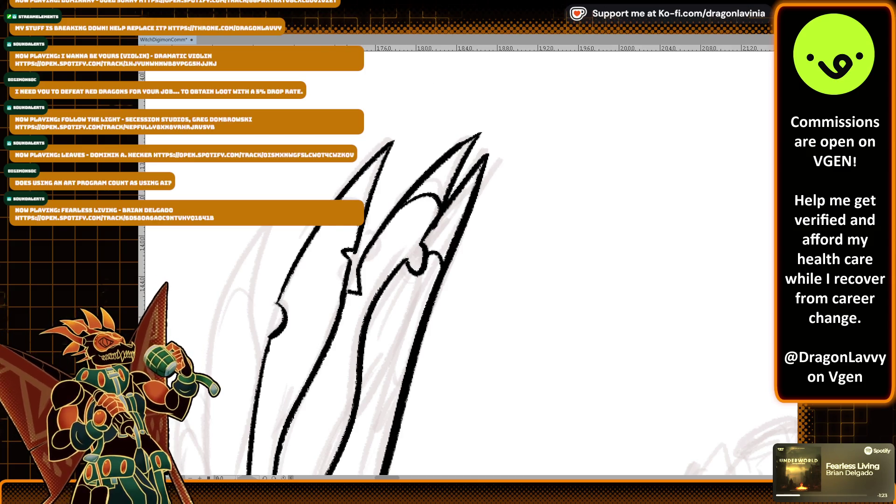
pyautogui.scroll(-5, 410, 142)
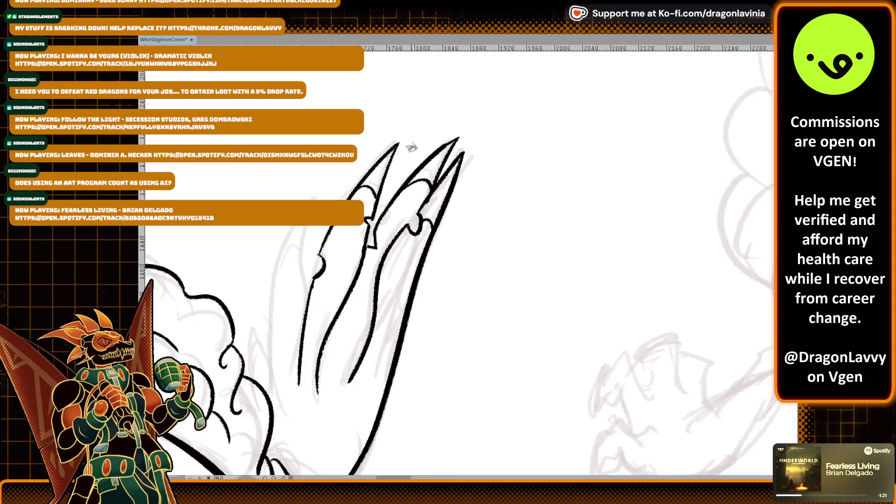
pyautogui.scroll(-2, 441, 164)
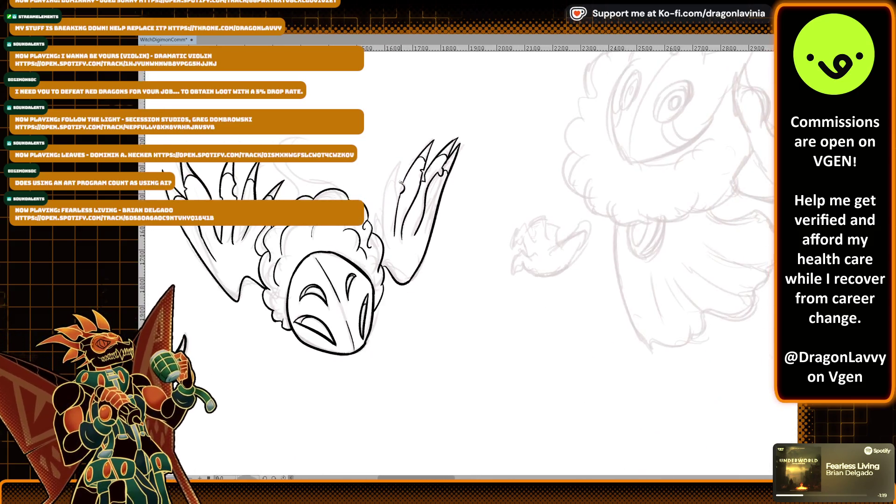
# Step: Redraw the cloud curl beside the wing as a single heavier black stroke
pyautogui.scroll(6, 393, 209)
pyautogui.scroll(1, 392, 209)
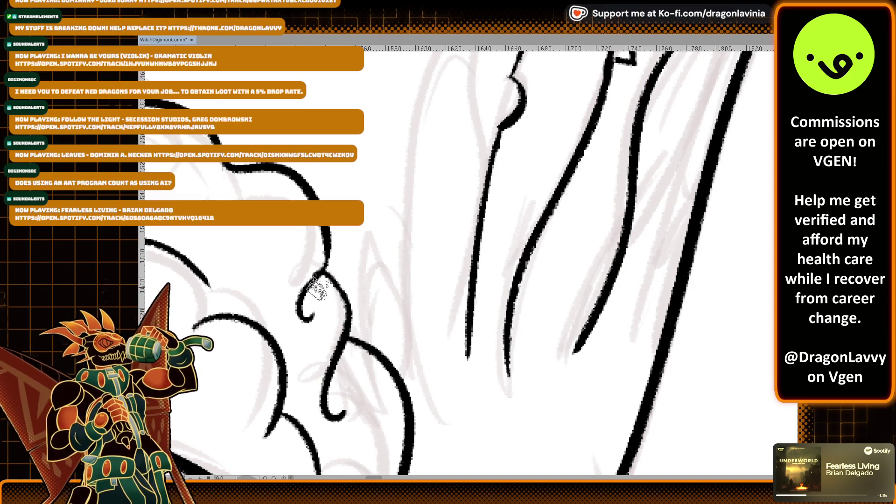
pyautogui.moveTo(327, 268); pyautogui.dragTo(352, 306)
pyautogui.scroll(-4, 456, 261)
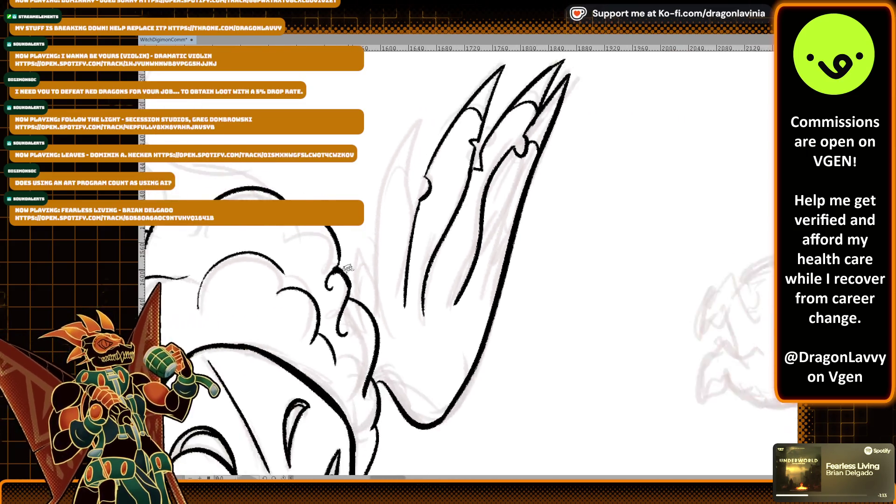
pyautogui.scroll(5, 434, 186)
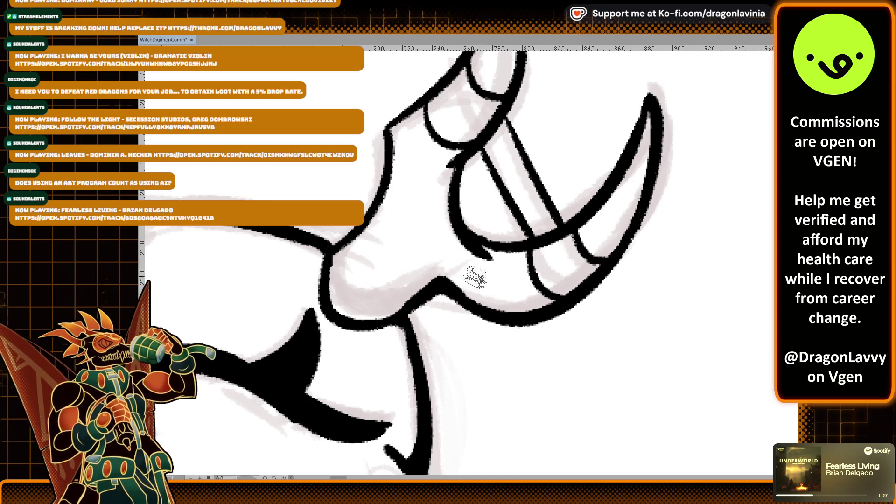
# Step: Redraw the horned blob's outline near the horn base as a thicker line
pyautogui.scroll(3, 607, 200)
pyautogui.hscroll(3, 590, 185)
pyautogui.scroll(3, 528, 212)
pyautogui.hscroll(-2, 528, 212)
pyautogui.scroll(-2, 441, 283)
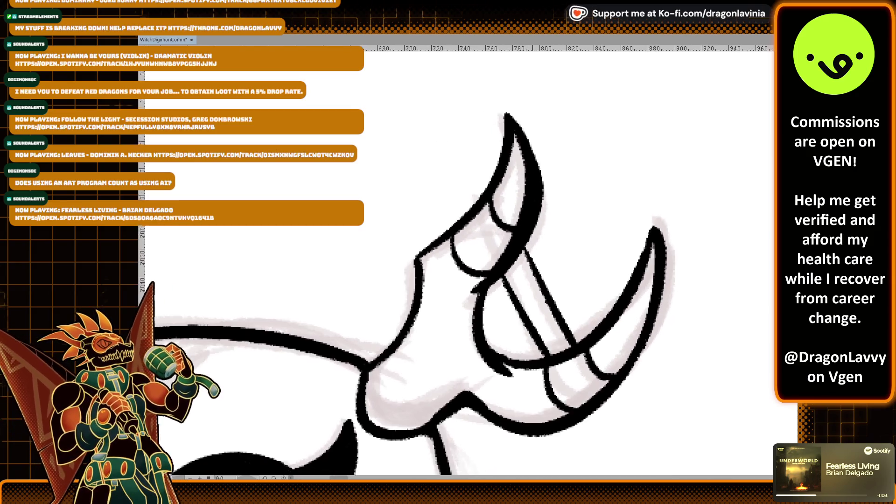
pyautogui.hscroll(-2, 521, 112)
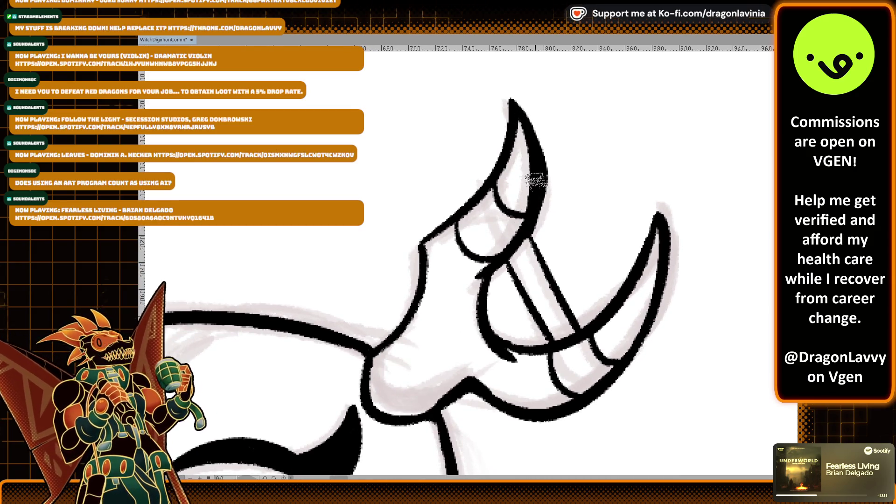
pyautogui.scroll(-5, 623, 140)
pyautogui.hscroll(-5, 622, 140)
pyautogui.scroll(-2, 623, 140)
pyautogui.hscroll(-7, 590, 150)
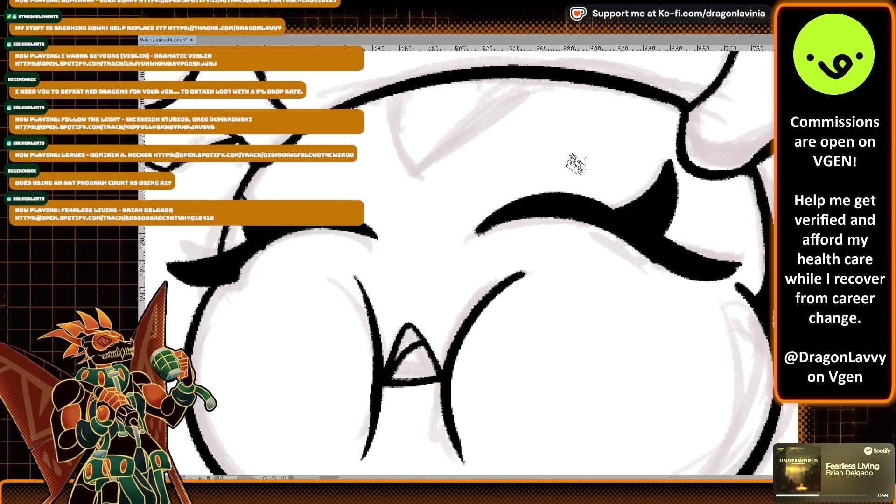
pyautogui.scroll(3, 388, 234)
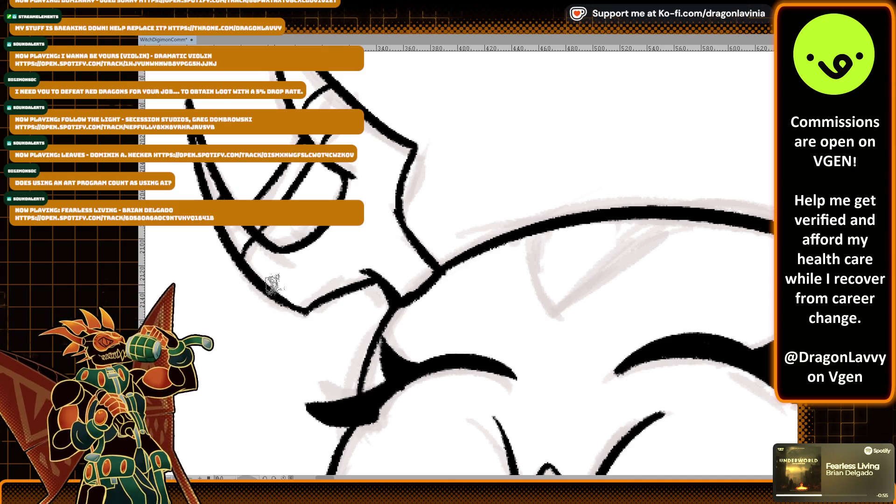
pyautogui.moveTo(307, 310)
pyautogui.mouseDown()
pyautogui.moveTo(373, 276)
pyautogui.moveTo(274, 294)
pyautogui.mouseUp()
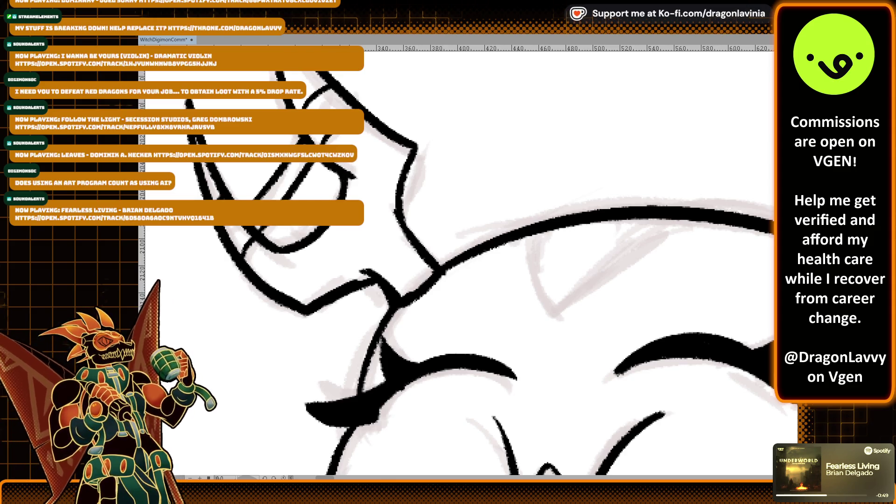
pyautogui.moveTo(385, 150); pyautogui.dragTo(346, 191)
pyautogui.moveTo(466, 420); pyautogui.dragTo(373, 210)
pyautogui.scroll(3, 334, 178)
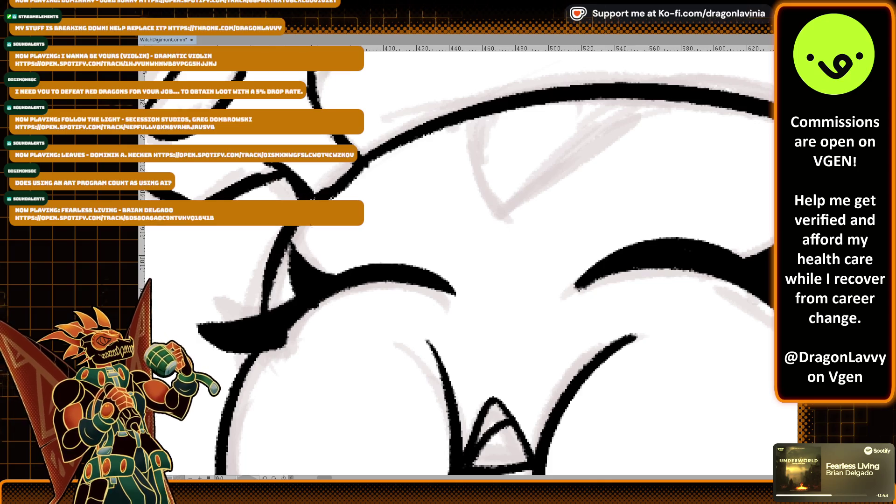
pyautogui.scroll(-5, 264, 314)
pyautogui.moveTo(373, 210); pyautogui.dragTo(388, 188)
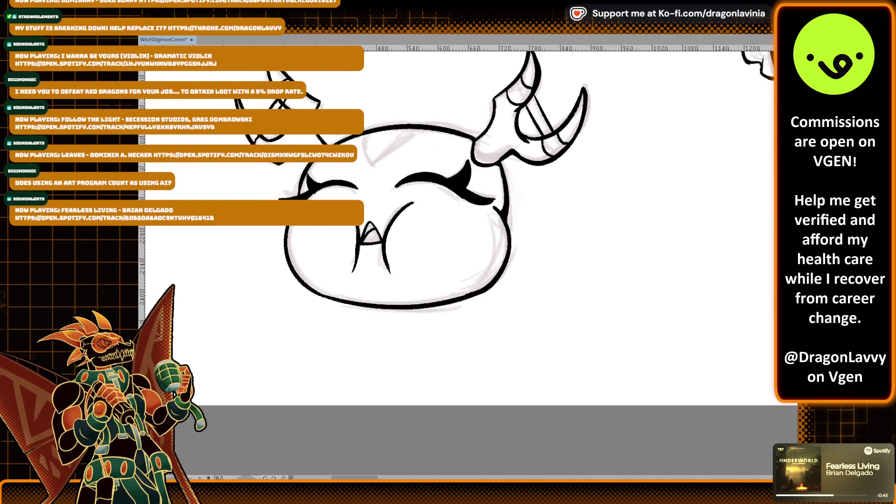
pyautogui.scroll(-5, 481, 262)
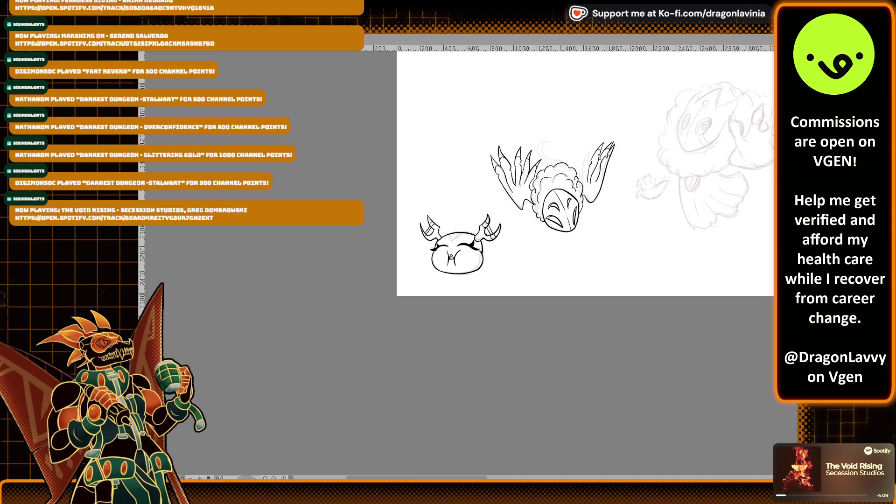
# Step: Ink a tall spike-shaped claw on the wing beside the clouds
pyautogui.scroll(5, 424, 230)
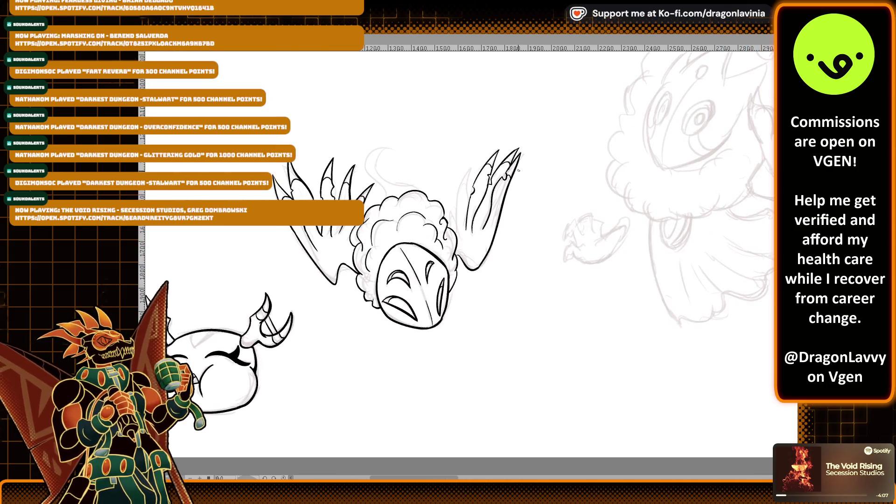
pyautogui.scroll(3, 424, 230)
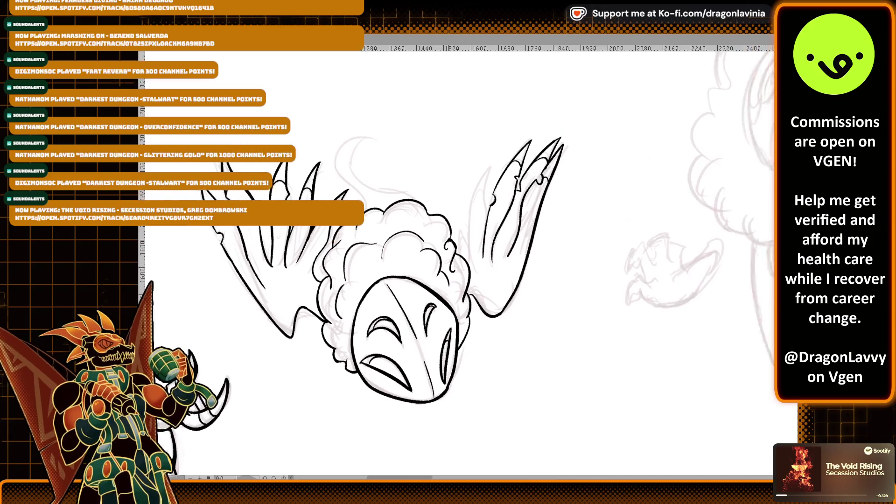
pyautogui.scroll(1, 448, 272)
pyautogui.moveTo(420, 347); pyautogui.dragTo(456, 147)
pyautogui.hotkey('ctrl', 'z')
pyautogui.moveTo(425, 350); pyautogui.dragTo(448, 159)
pyautogui.hotkey('ctrl', 'z')
pyautogui.hotkey('ctrl', 'z')
pyautogui.moveTo(422, 353)
pyautogui.mouseDown()
pyautogui.moveTo(425, 236)
pyautogui.moveTo(425, 302)
pyautogui.moveTo(427, 265)
pyautogui.mouseUp()
pyautogui.hotkey('ctrl', 'z')
pyautogui.hotkey('ctrl', 'z')
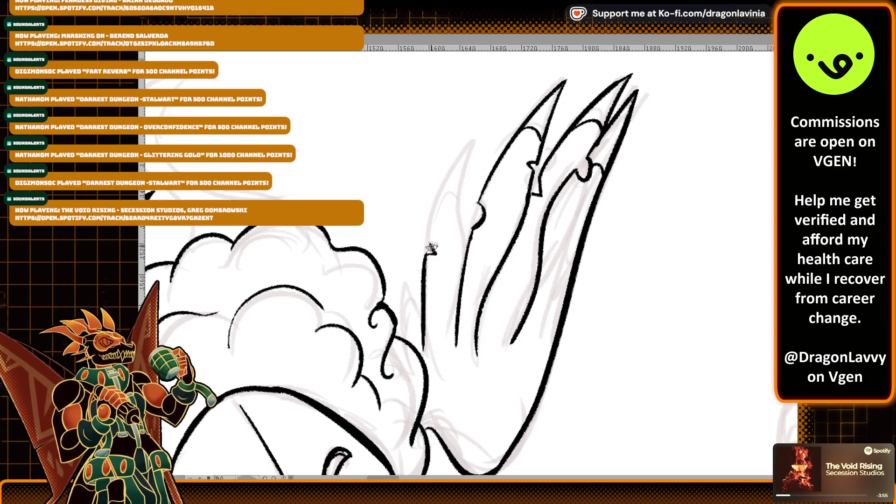
pyautogui.scroll(2, 426, 247)
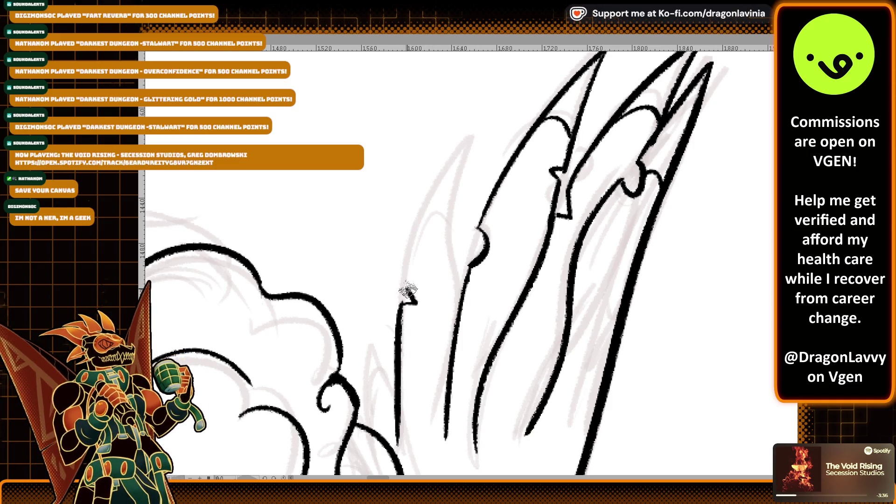
pyautogui.moveTo(400, 278)
pyautogui.mouseDown()
pyautogui.moveTo(466, 134)
pyautogui.moveTo(455, 310)
pyautogui.moveTo(468, 180)
pyautogui.mouseUp()
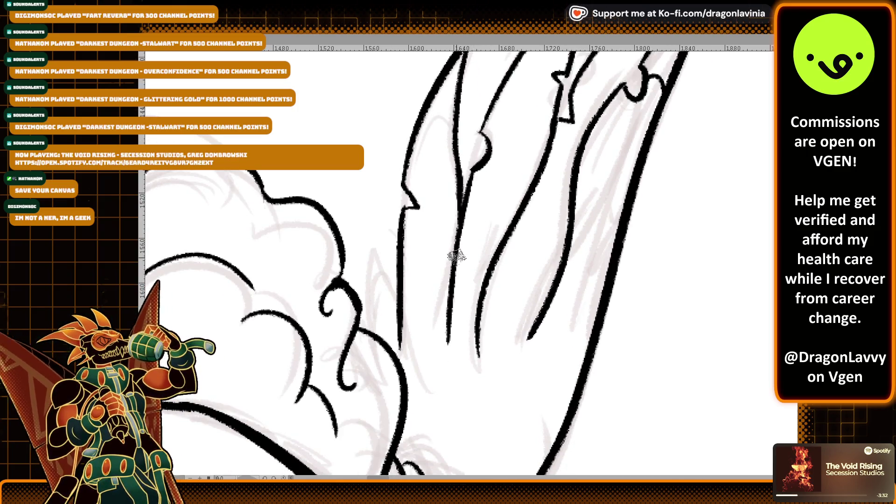
# Step: Add a line up the claw's side and a short stroke near the new spike
pyautogui.scroll(-2, 458, 233)
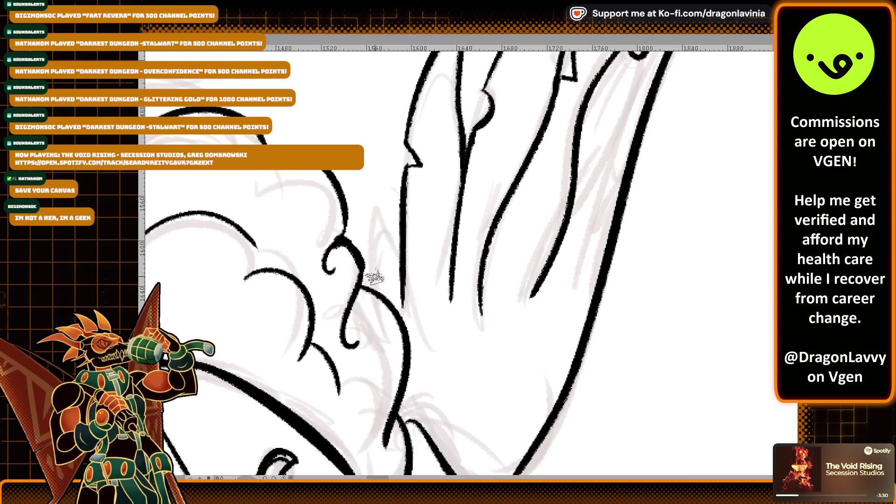
pyautogui.moveTo(372, 285); pyautogui.dragTo(379, 190)
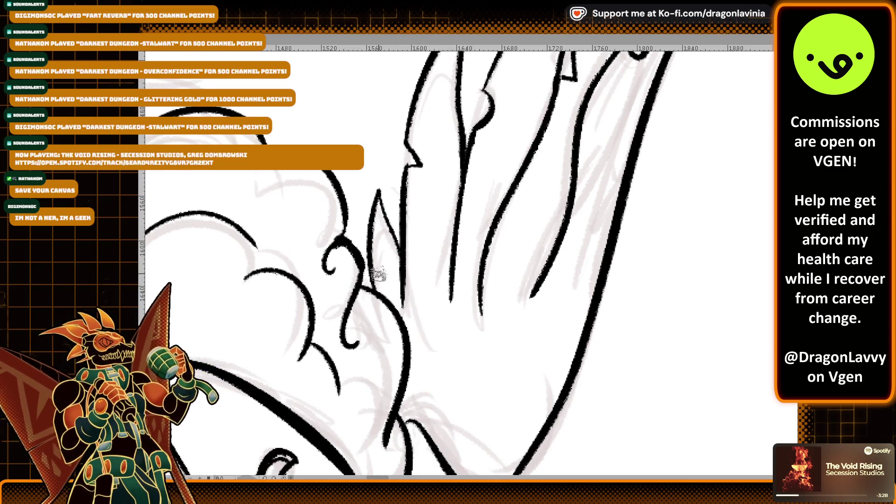
pyautogui.scroll(2, 380, 276)
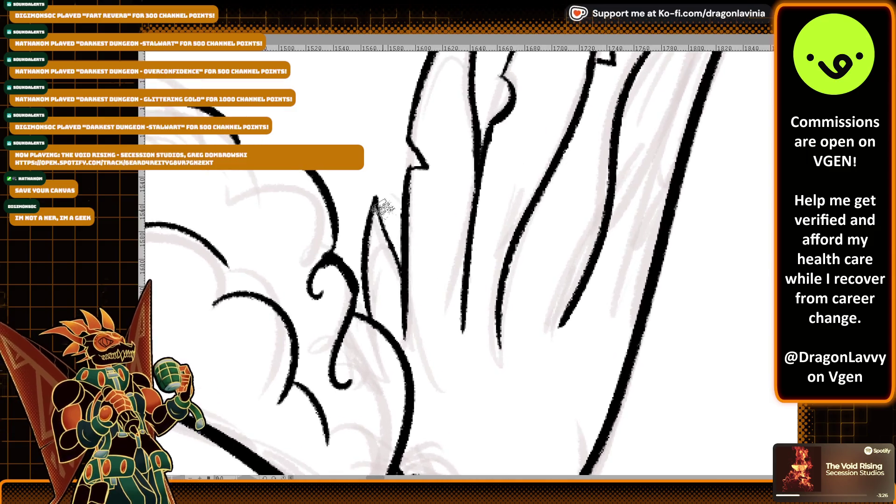
pyautogui.moveTo(369, 271); pyautogui.dragTo(425, 232)
pyautogui.scroll(8, 354, 267)
pyautogui.hscroll(4, 351, 267)
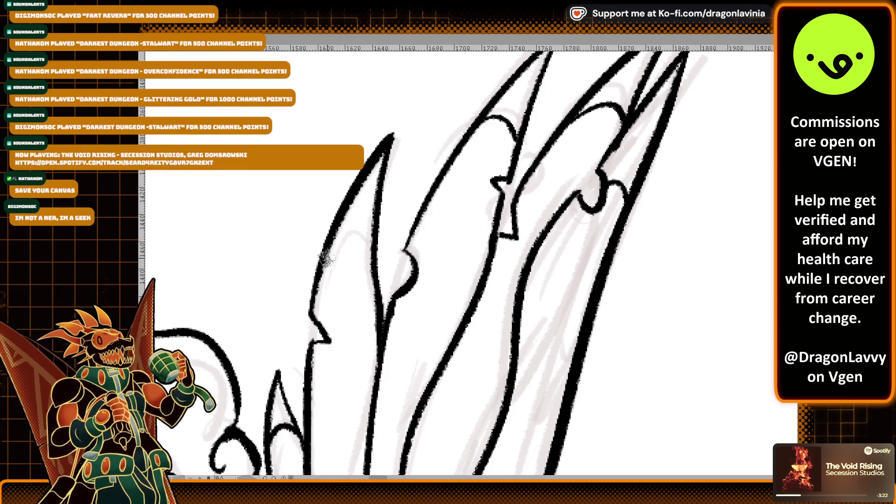
pyautogui.scroll(-5, 383, 247)
pyautogui.scroll(5, 397, 257)
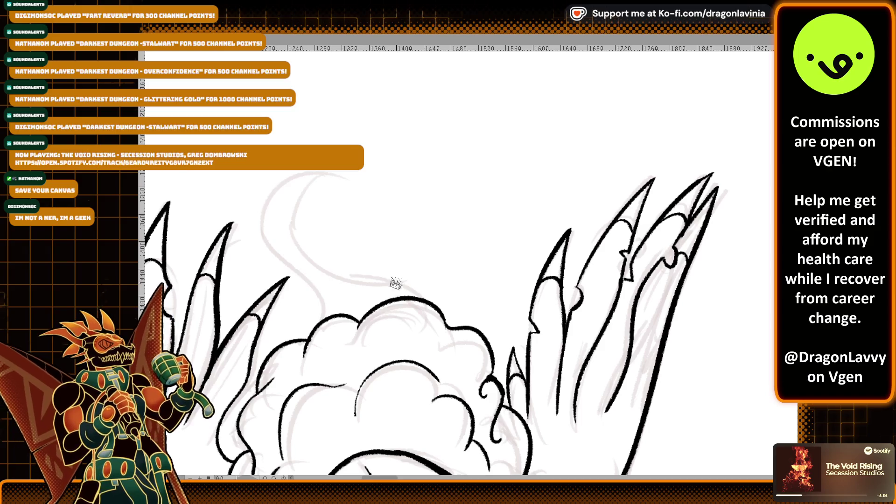
pyautogui.scroll(-10, 411, 220)
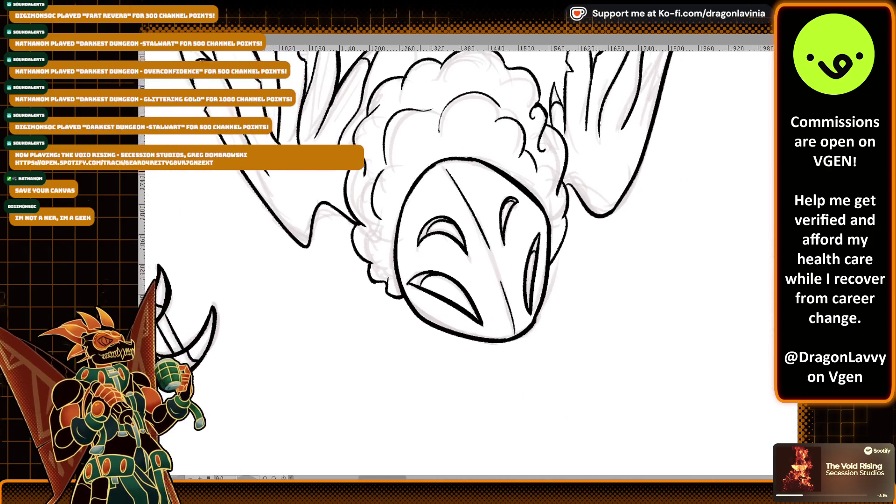
# Step: Trace the cloud hair's left edge with a black brush stroke following the sketch
pyautogui.scroll(1, 412, 191)
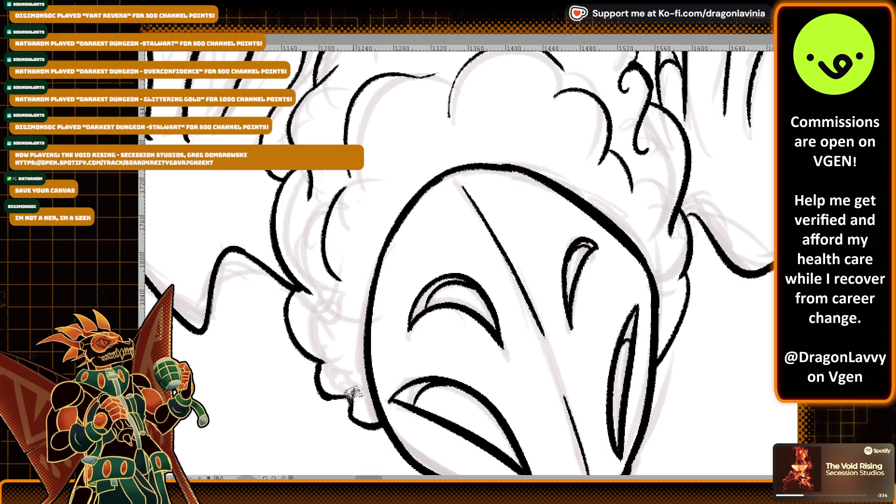
pyautogui.scroll(-3, 374, 345)
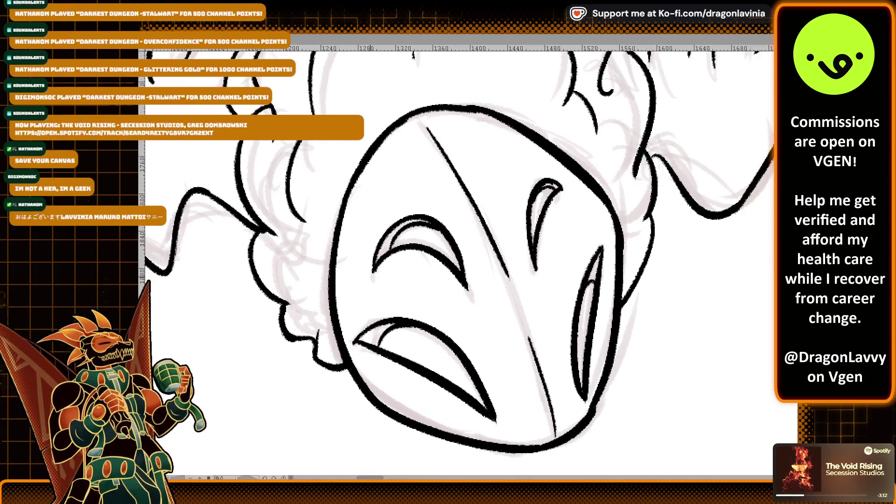
pyautogui.scroll(3, 359, 306)
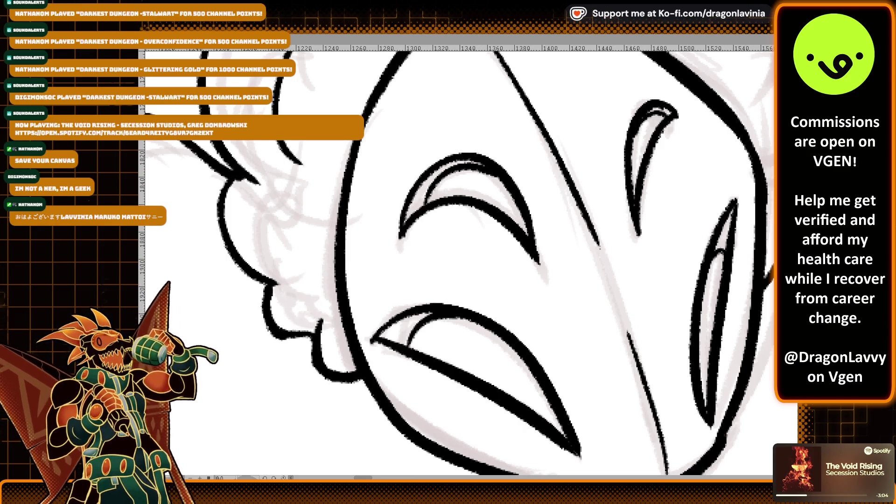
pyautogui.scroll(3, 311, 269)
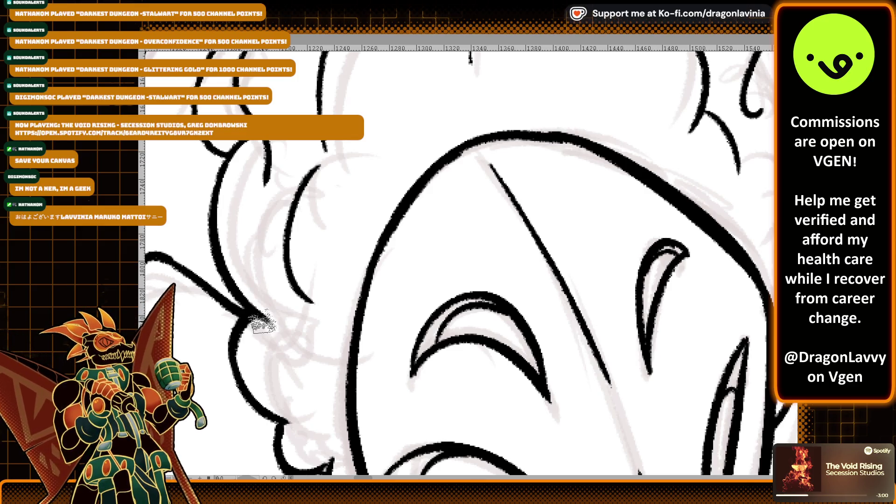
pyautogui.scroll(-2, 279, 328)
pyautogui.scroll(-2, 287, 346)
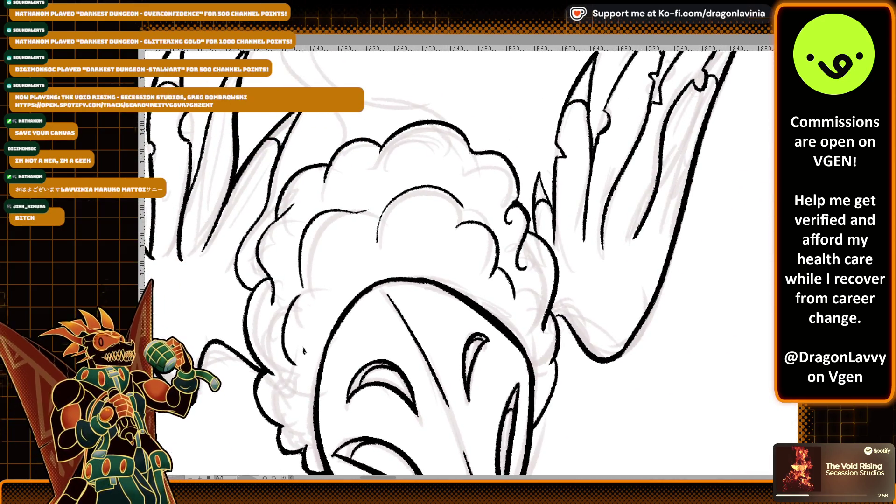
pyautogui.scroll(3, 299, 336)
pyautogui.scroll(4, 312, 242)
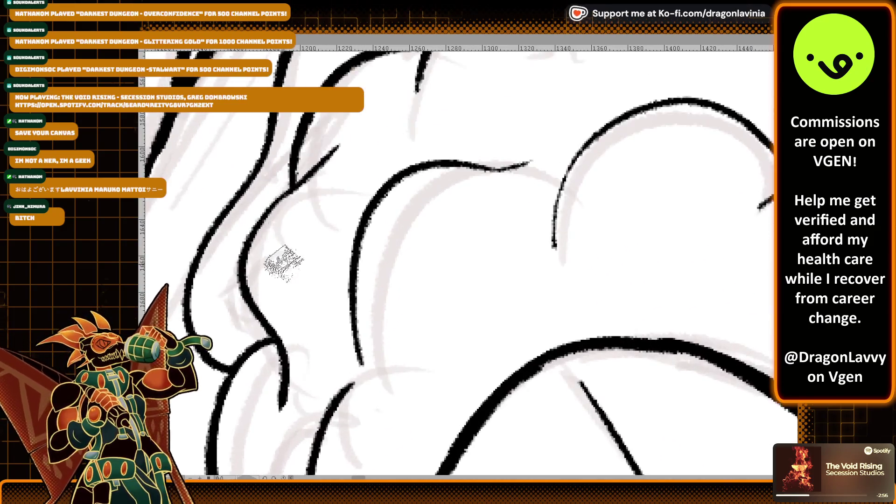
pyautogui.moveTo(291, 186)
pyautogui.mouseDown()
pyautogui.moveTo(261, 345)
pyautogui.moveTo(241, 261)
pyautogui.moveTo(270, 329)
pyautogui.mouseUp()
pyautogui.hotkey('ctrl', 'z')
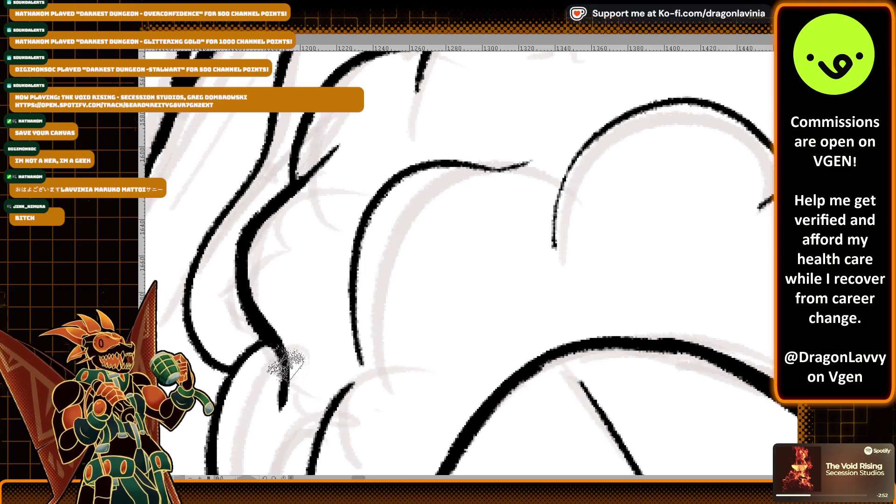
pyautogui.scroll(-2, 307, 280)
pyautogui.scroll(3, 411, 219)
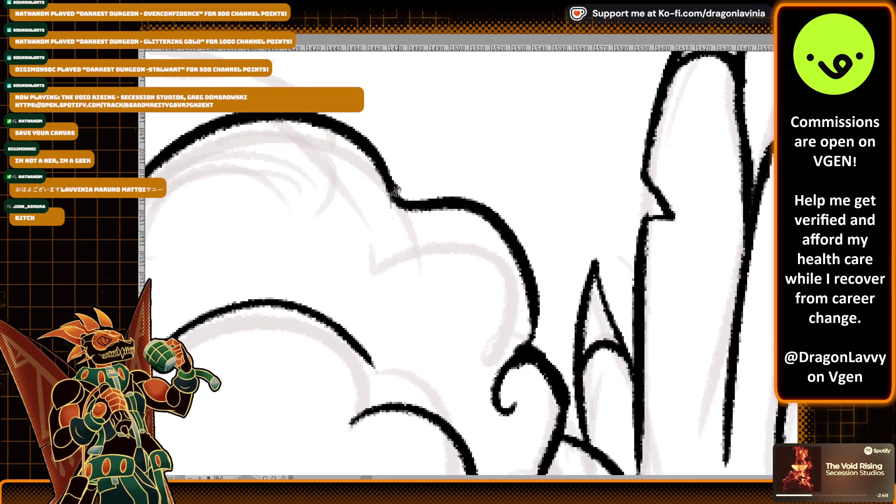
pyautogui.scroll(-3, 480, 205)
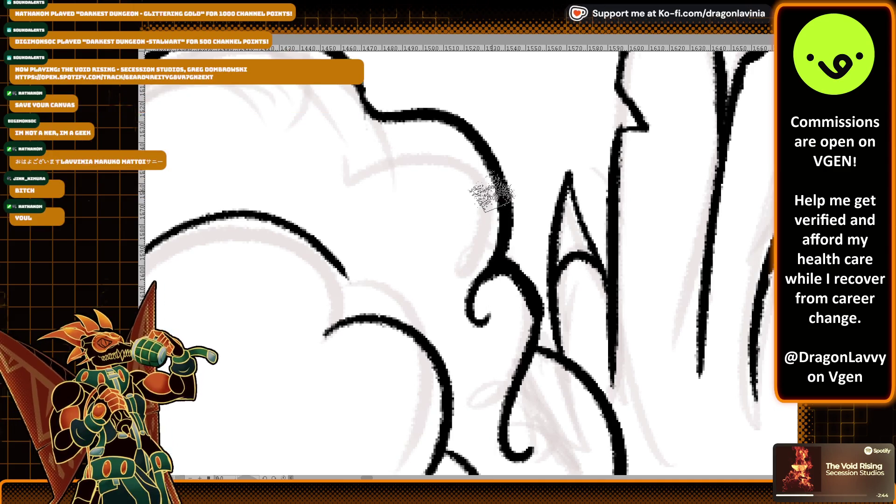
pyautogui.scroll(-2, 485, 233)
pyautogui.scroll(-2, 497, 219)
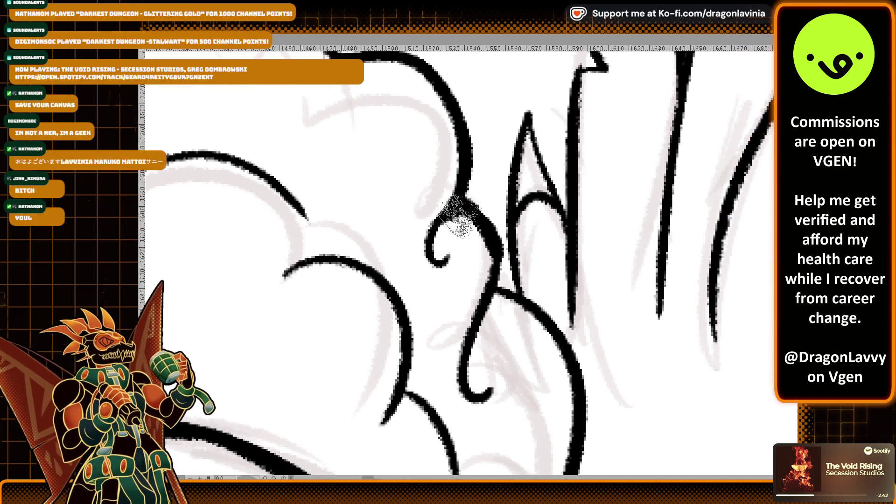
pyautogui.scroll(5, 445, 239)
pyautogui.scroll(-1, 524, 210)
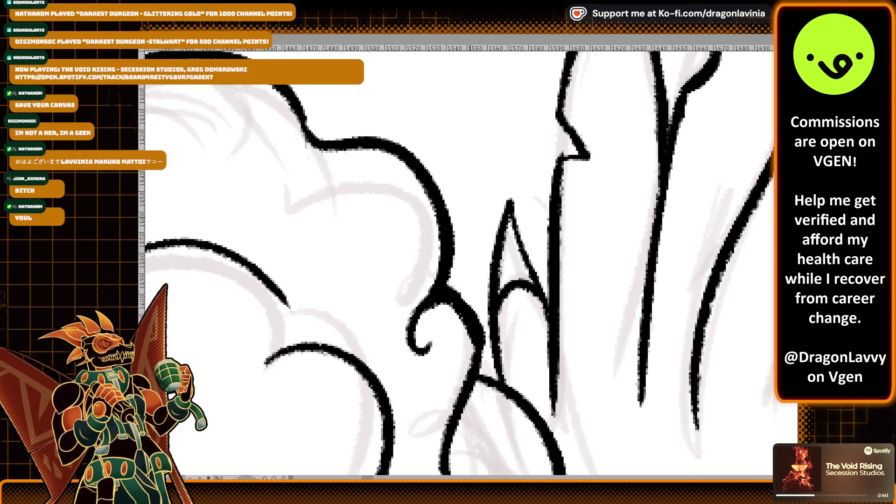
pyautogui.scroll(-4, 524, 210)
pyautogui.scroll(2, 343, 298)
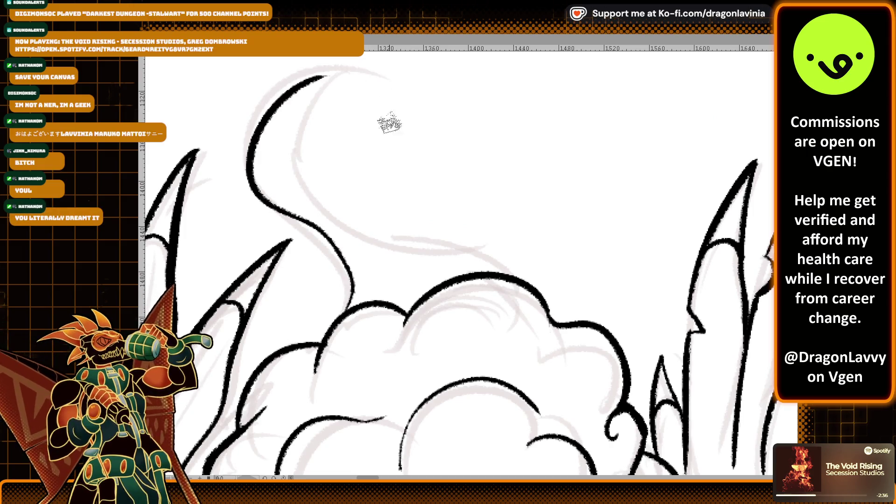
# Step: Ink the long outer stroke rising up the crescent curl
pyautogui.scroll(2, 373, 135)
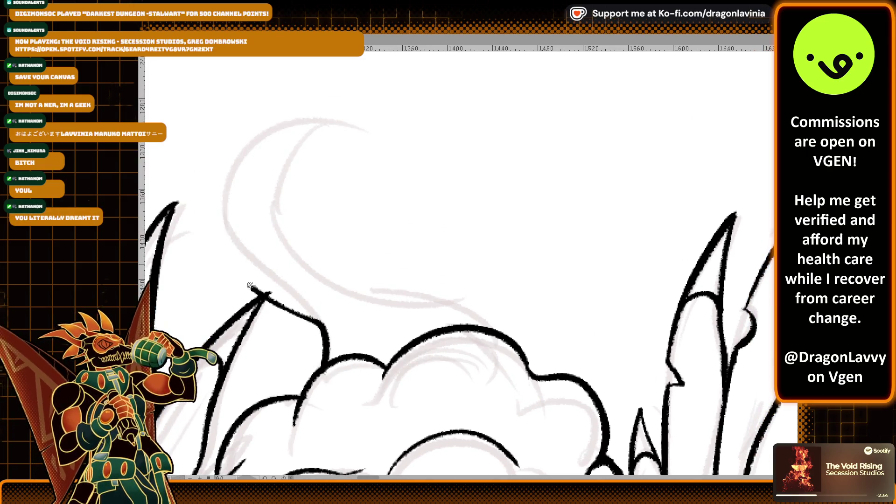
pyautogui.moveTo(316, 373); pyautogui.dragTo(328, 108)
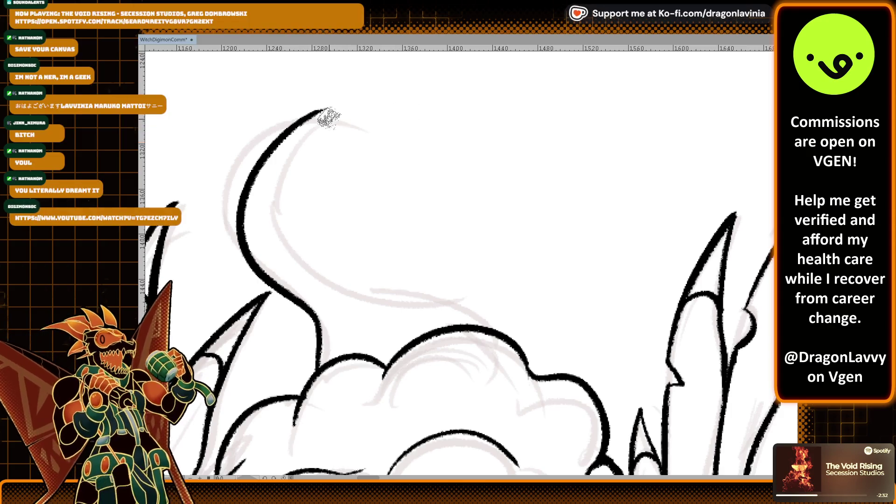
pyautogui.hotkey('ctrl', 'z')
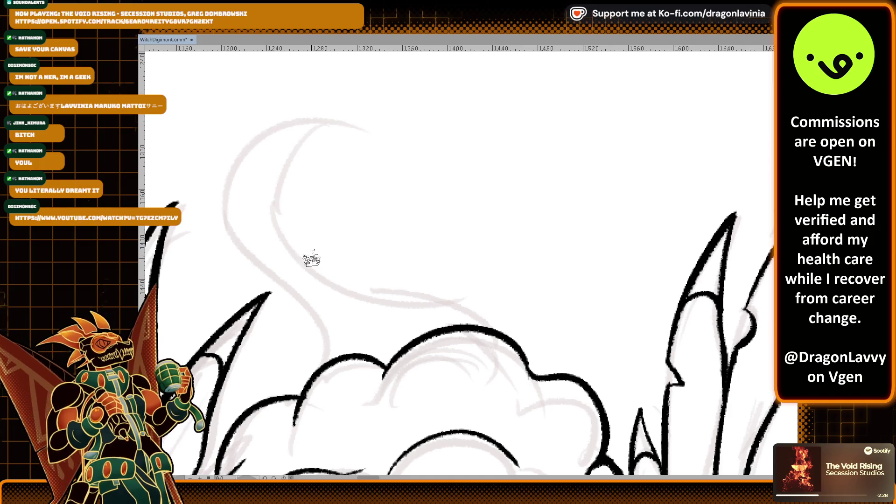
pyautogui.moveTo(318, 358); pyautogui.dragTo(322, 125)
pyautogui.hotkey('ctrl', 'z')
# Step: Ink the crescent's inner edge curving down to the cloud hair
pyautogui.moveTo(316, 368)
pyautogui.mouseDown()
pyautogui.moveTo(329, 100)
pyautogui.moveTo(379, 280)
pyautogui.moveTo(482, 319)
pyautogui.mouseUp()
pyautogui.hotkey('ctrl', 'z')
pyautogui.moveTo(321, 101)
pyautogui.mouseDown()
pyautogui.moveTo(289, 158)
pyautogui.moveTo(523, 331)
pyautogui.mouseUp()
pyautogui.hotkey('ctrl', 'z')
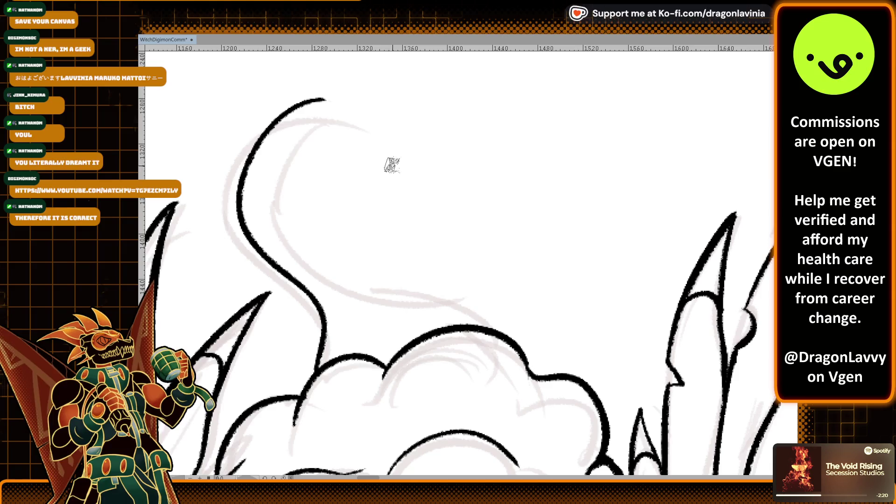
pyautogui.moveTo(322, 99)
pyautogui.mouseDown()
pyautogui.moveTo(413, 256)
pyautogui.moveTo(517, 337)
pyautogui.mouseUp()
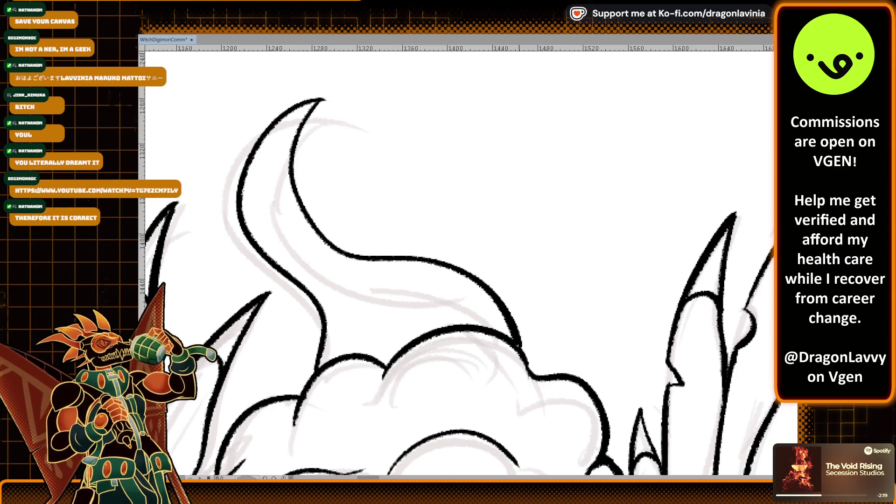
pyautogui.scroll(-10, 506, 326)
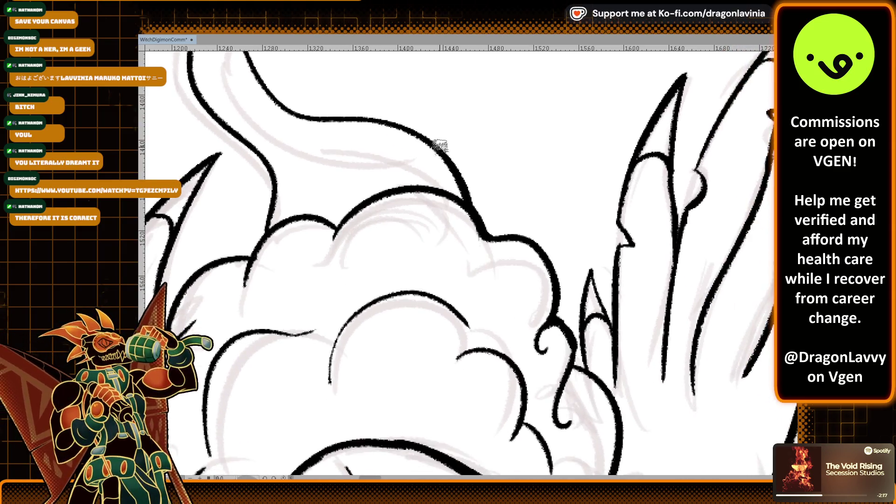
pyautogui.scroll(5, 527, 112)
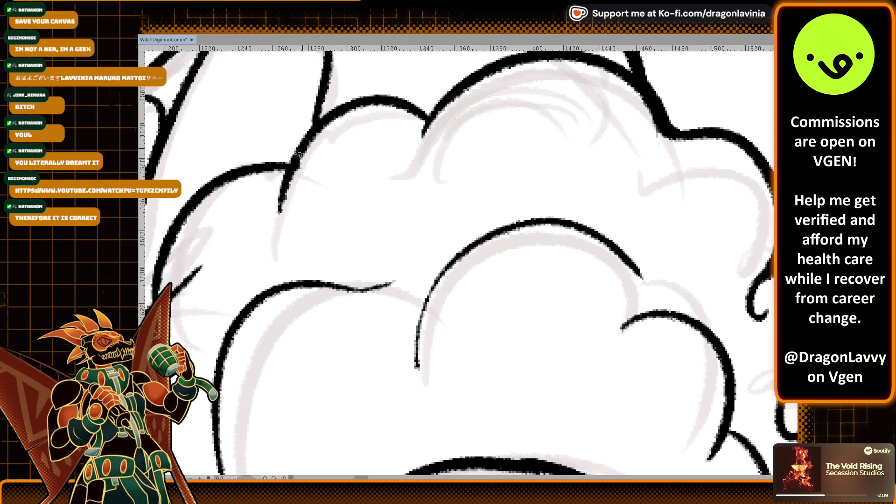
pyautogui.moveTo(341, 151); pyautogui.dragTo(236, 214)
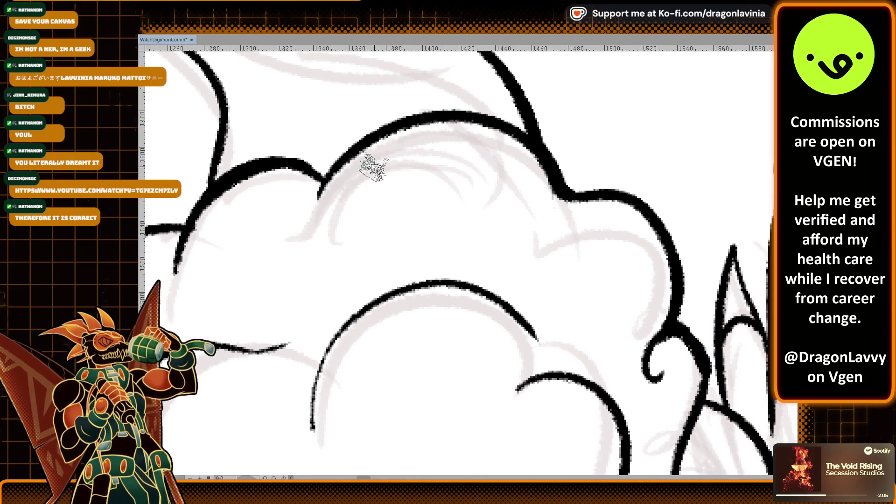
pyautogui.scroll(-8, 363, 235)
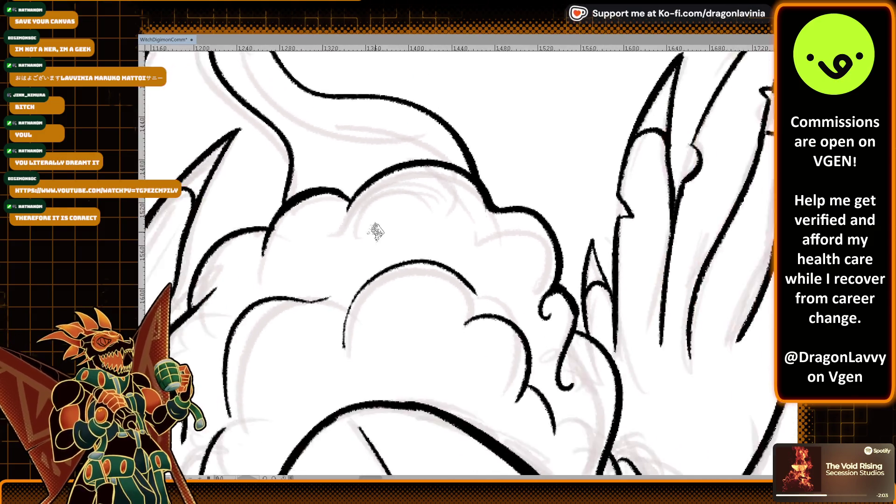
pyautogui.scroll(2, 403, 149)
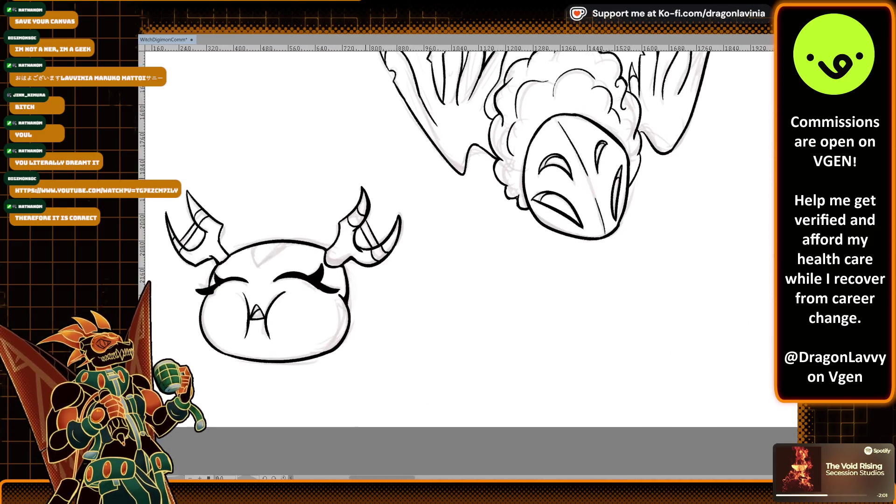
pyautogui.scroll(5, 341, 246)
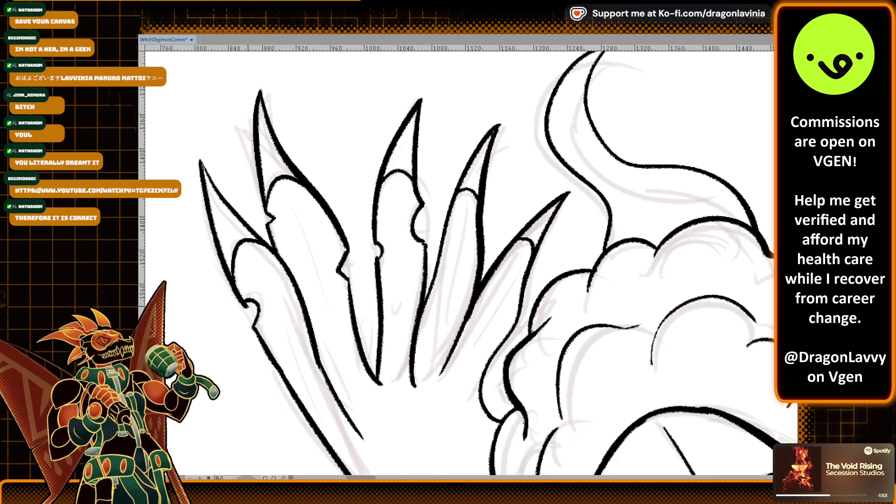
pyautogui.scroll(-1, 258, 247)
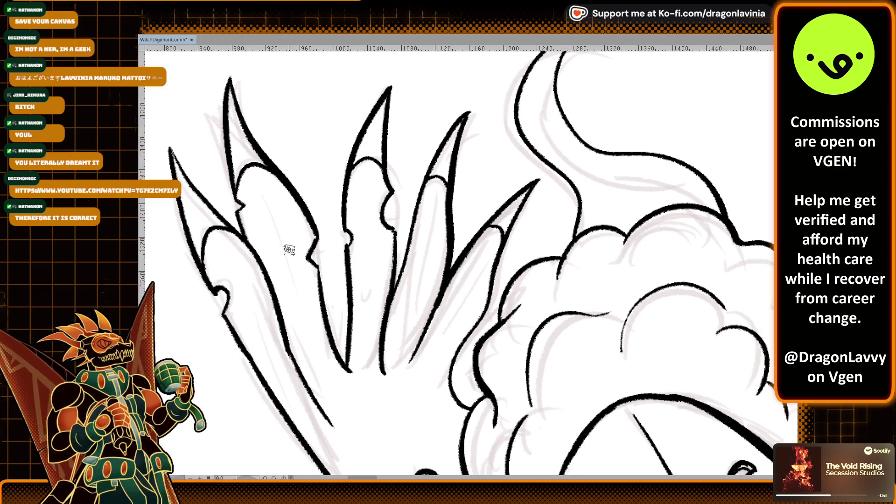
pyautogui.hscroll(5, 321, 287)
pyautogui.scroll(-2, 321, 287)
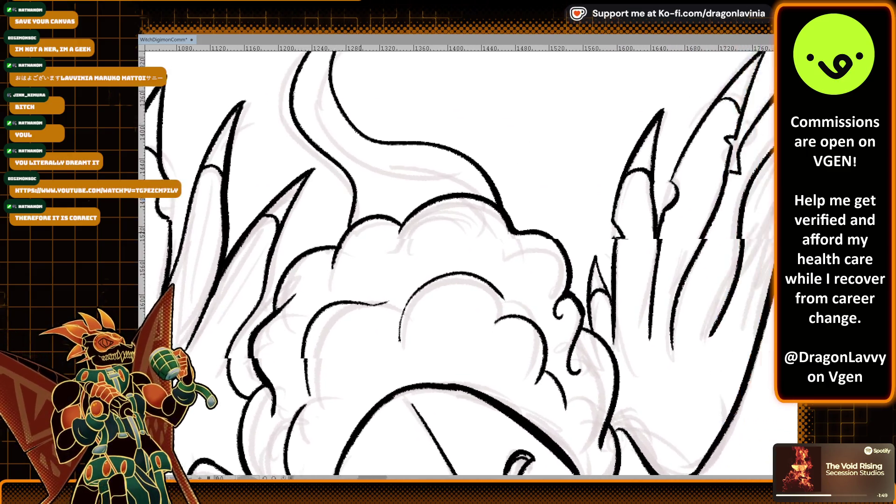
pyautogui.scroll(-6, 436, 171)
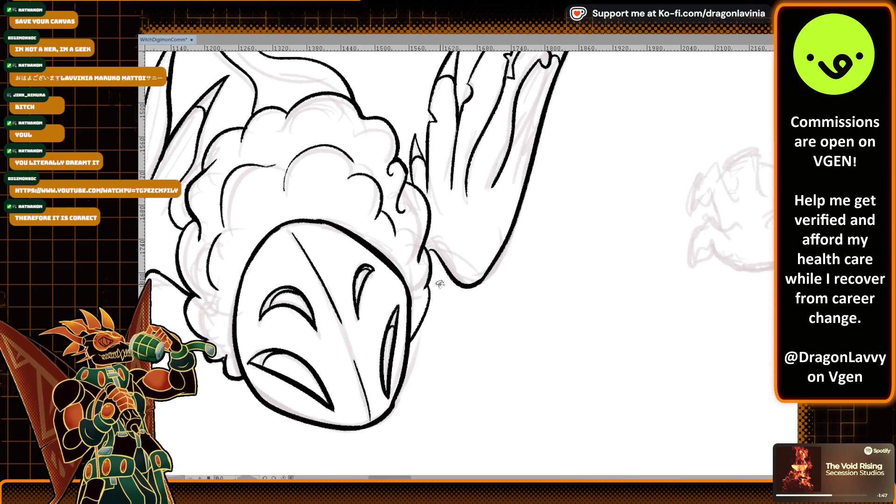
pyautogui.scroll(2, 436, 171)
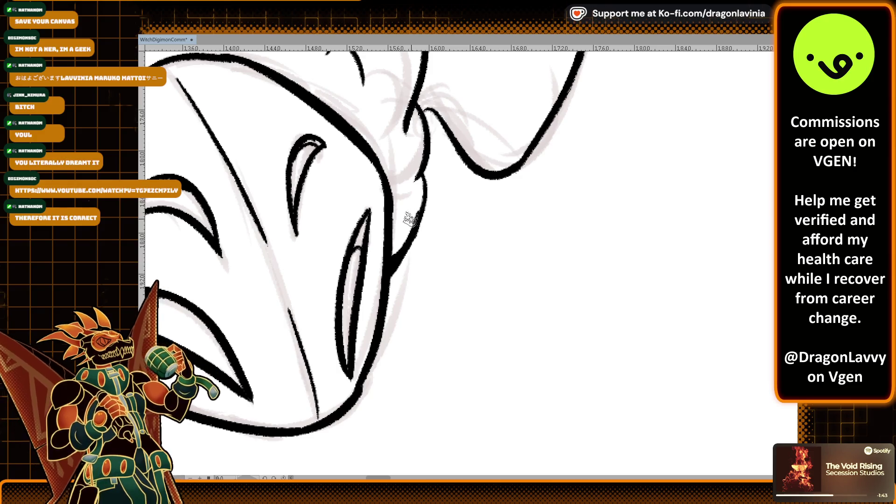
pyautogui.moveTo(421, 208); pyautogui.dragTo(341, 341)
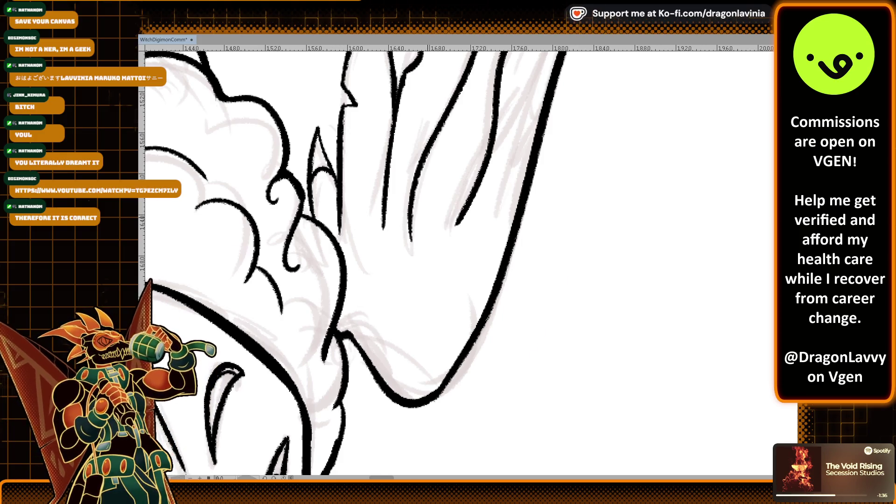
pyautogui.hscroll(-10, 410, 229)
pyautogui.scroll(-3, 410, 229)
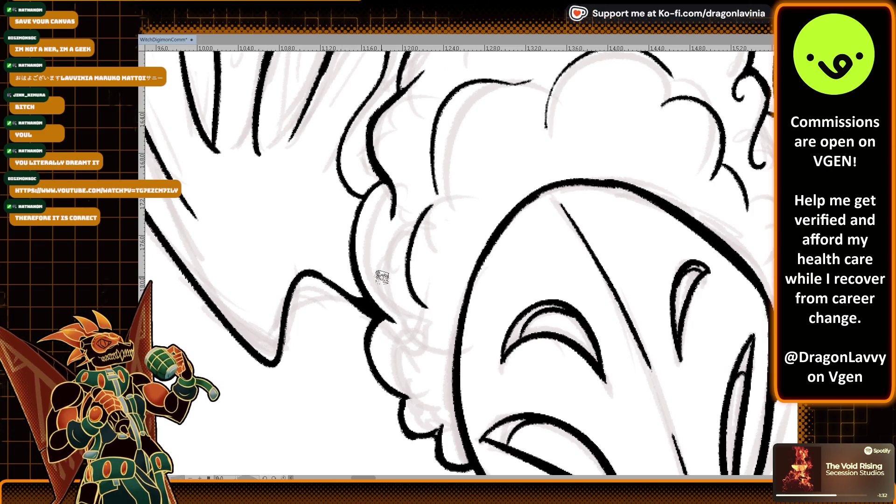
pyautogui.scroll(-5, 493, 278)
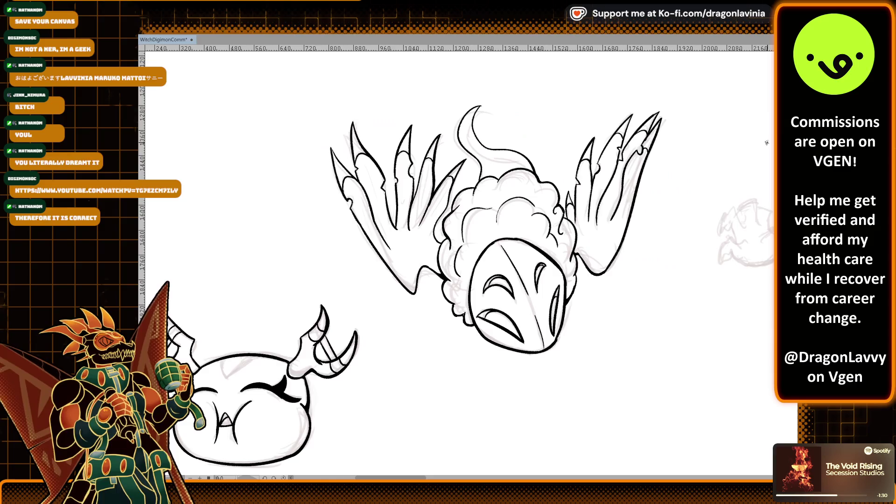
pyautogui.scroll(2, 541, 204)
pyautogui.hscroll(-2, 541, 204)
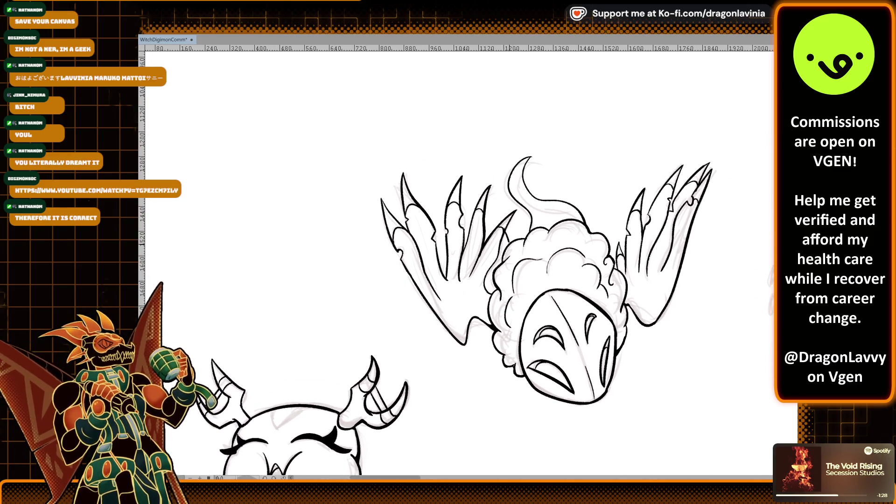
pyautogui.scroll(3, 481, 209)
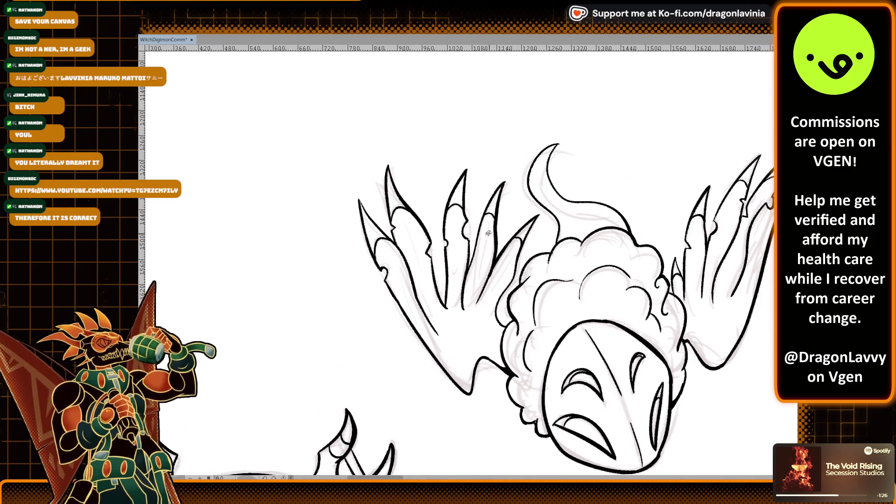
pyautogui.scroll(4, 316, 229)
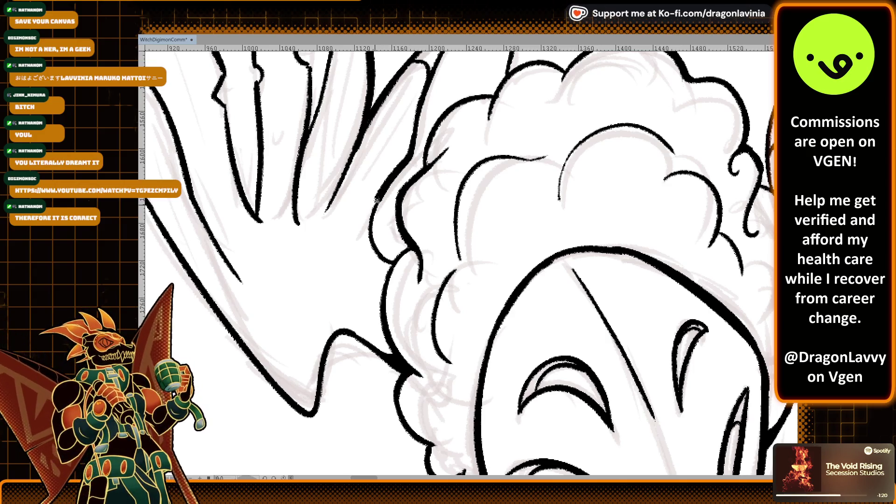
pyautogui.moveTo(428, 200); pyautogui.dragTo(225, 362)
pyautogui.moveTo(621, 270); pyautogui.dragTo(473, 279)
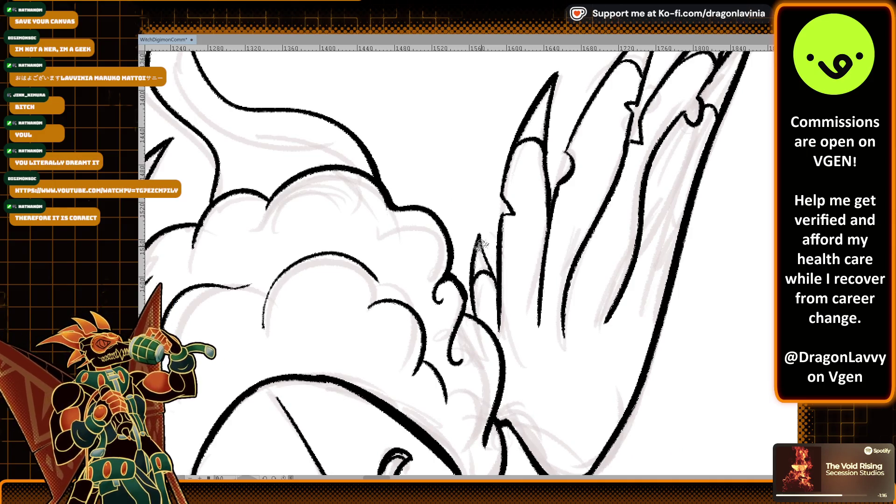
pyautogui.moveTo(500, 275)
pyautogui.mouseDown()
pyautogui.moveTo(448, 298)
pyautogui.moveTo(436, 292)
pyautogui.mouseUp()
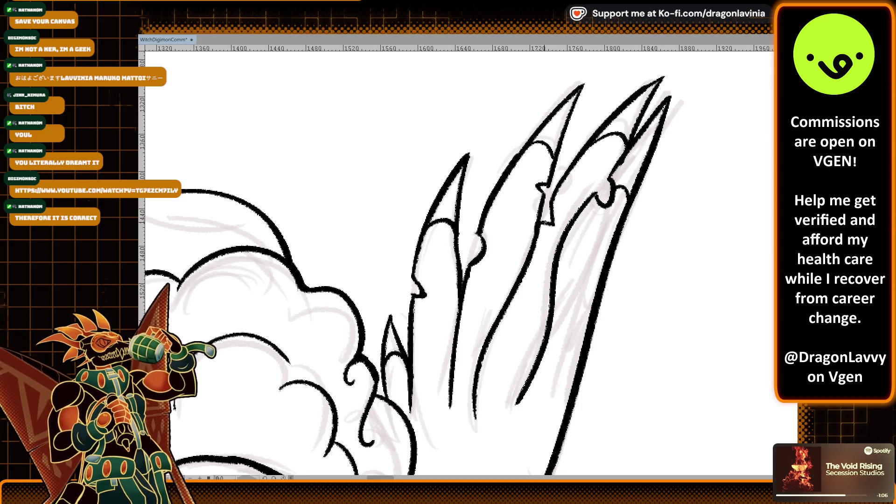
pyautogui.scroll(-6, 570, 287)
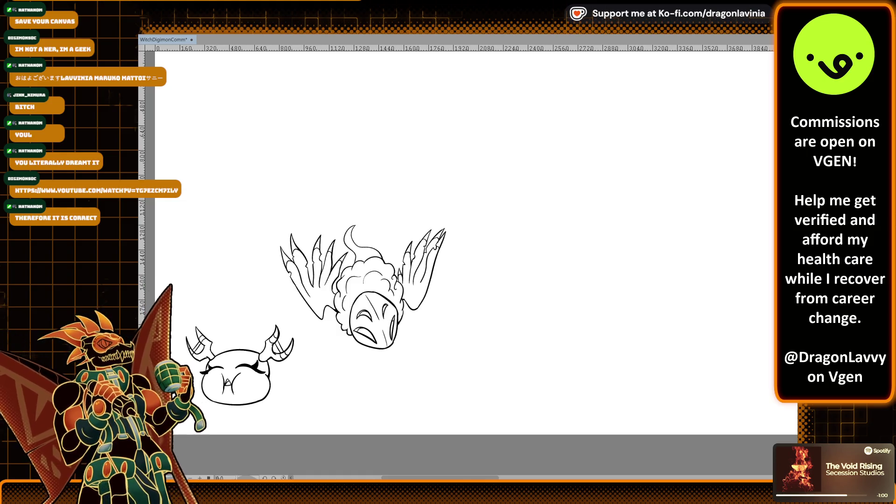
pyautogui.scroll(3, 498, 315)
pyautogui.scroll(4, 497, 315)
pyautogui.scroll(-2, 468, 340)
pyautogui.moveTo(486, 316); pyautogui.dragTo(501, 292)
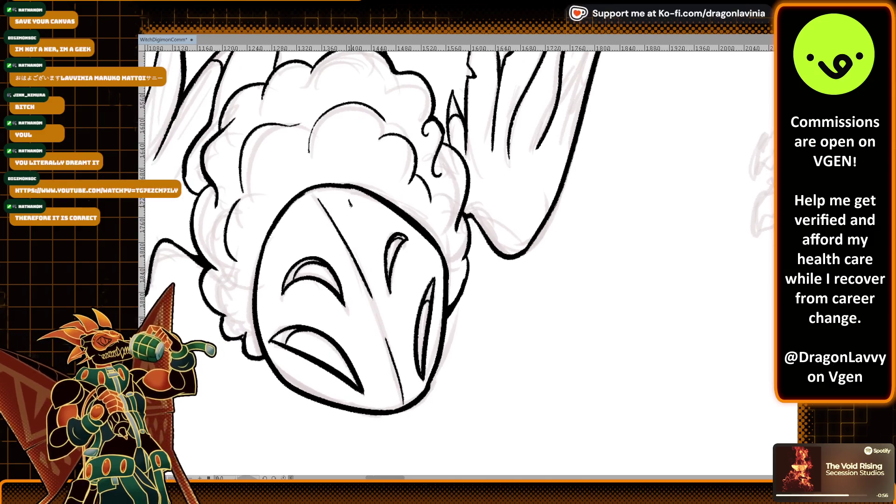
pyautogui.scroll(2, 355, 201)
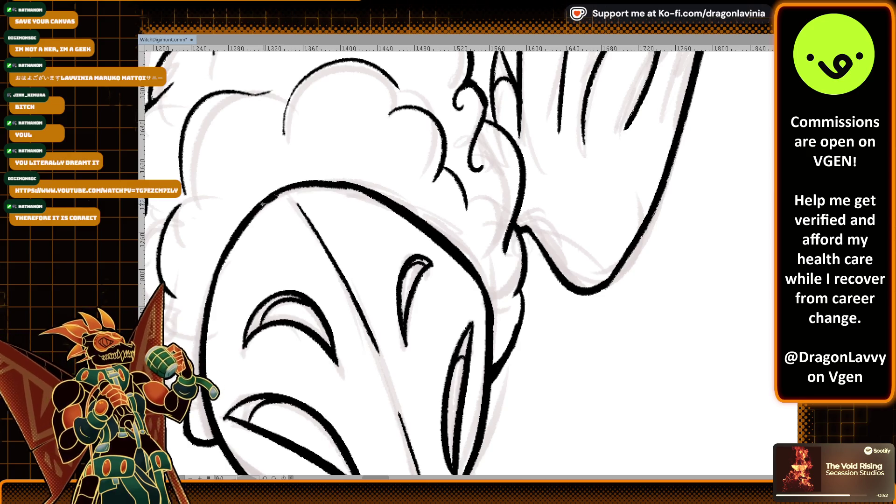
pyautogui.moveTo(296, 232)
pyautogui.mouseDown()
pyautogui.moveTo(338, 166)
pyautogui.moveTo(354, 162)
pyautogui.mouseUp()
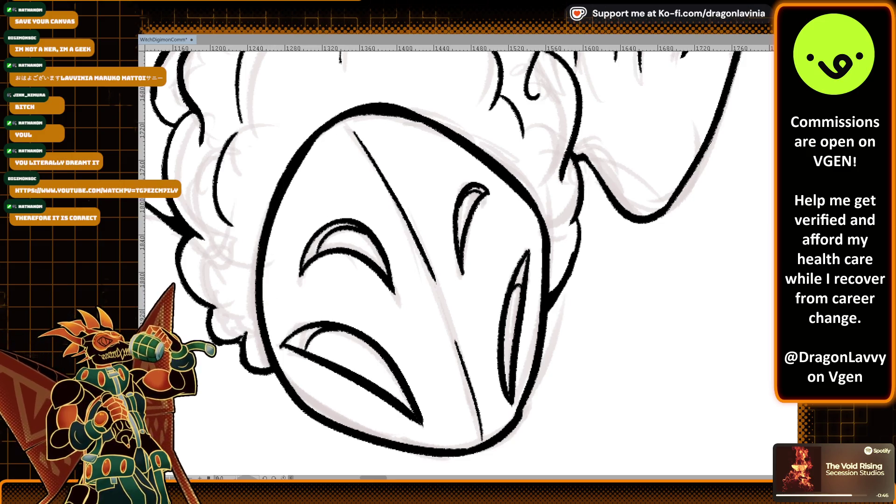
pyautogui.scroll(-6, 574, 221)
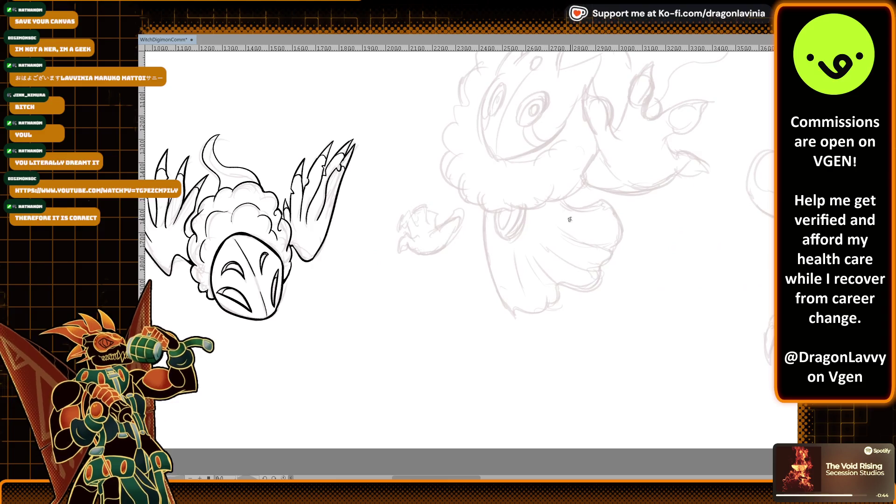
# Step: Ink the arc and peaked outline of the first toe, redoing strokes until it looks clean
pyautogui.scroll(-3, 574, 220)
pyautogui.scroll(4, 583, 243)
pyautogui.scroll(-3, 590, 258)
pyautogui.scroll(2, 589, 258)
pyautogui.scroll(5, 632, 296)
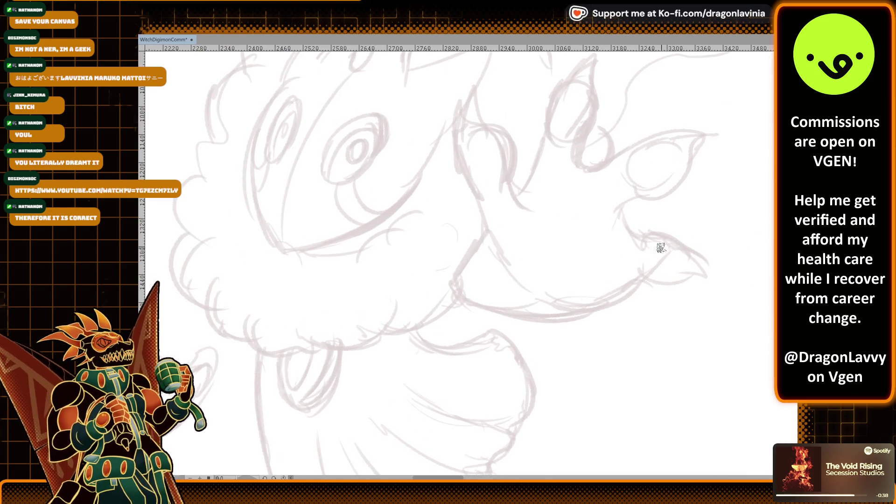
pyautogui.scroll(3, 597, 193)
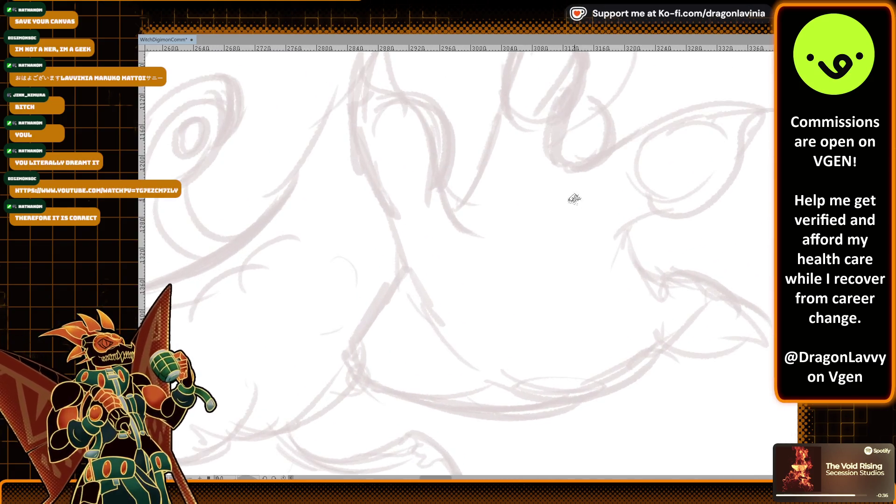
pyautogui.moveTo(396, 108); pyautogui.dragTo(450, 186)
pyautogui.hotkey('ctrl', 'z')
pyautogui.moveTo(368, 111); pyautogui.dragTo(437, 207)
pyautogui.moveTo(442, 136); pyautogui.dragTo(395, 202)
pyautogui.hotkey('ctrl', 'z')
pyautogui.moveTo(340, 175)
pyautogui.mouseDown()
pyautogui.moveTo(404, 261)
pyautogui.moveTo(409, 203)
pyautogui.mouseUp()
pyautogui.hotkey('ctrl', 'z')
pyautogui.moveTo(314, 185)
pyautogui.mouseDown()
pyautogui.moveTo(364, 154)
pyautogui.moveTo(334, 109)
pyautogui.mouseUp()
pyautogui.hotkey('ctrl', 'z')
pyautogui.hotkey('ctrl', 'z')
pyautogui.moveTo(316, 202)
pyautogui.mouseDown()
pyautogui.moveTo(326, 120)
pyautogui.moveTo(377, 159)
pyautogui.mouseUp()
# Step: Ink the foot's long left edge and the line rising to the second toe
pyautogui.moveTo(401, 230); pyautogui.dragTo(426, 288)
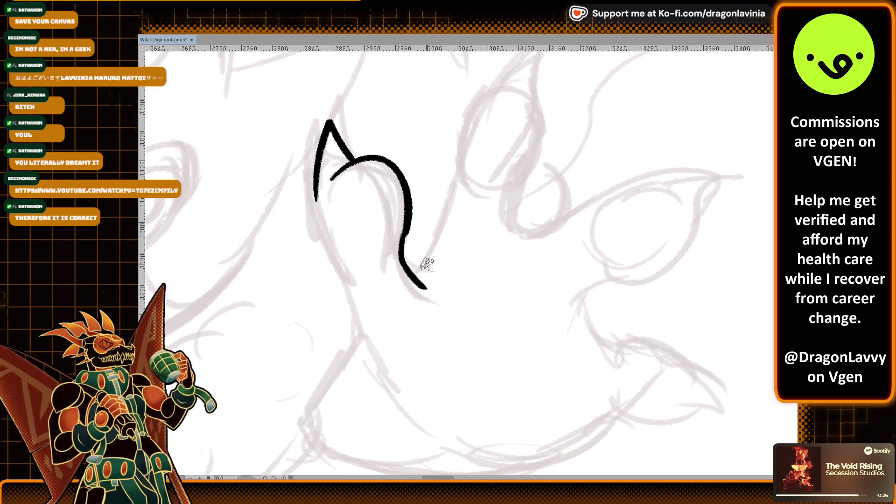
pyautogui.moveTo(318, 192); pyautogui.dragTo(355, 357)
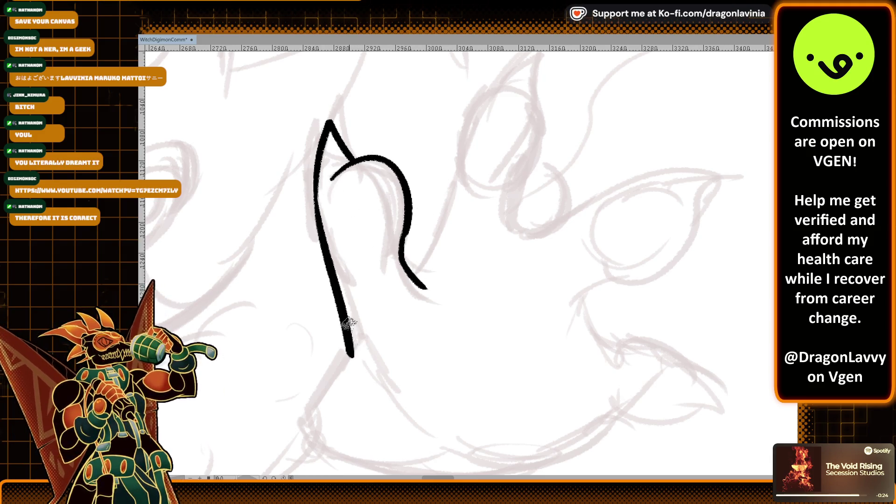
pyautogui.hotkey('ctrl', 'z')
pyautogui.moveTo(317, 189); pyautogui.dragTo(411, 421)
pyautogui.moveTo(411, 274); pyautogui.dragTo(452, 150)
pyautogui.hotkey('ctrl', 'z')
pyautogui.moveTo(413, 274); pyautogui.dragTo(453, 150)
pyautogui.moveTo(523, 175)
pyautogui.mouseDown()
pyautogui.moveTo(518, 230)
pyautogui.moveTo(509, 219)
pyautogui.moveTo(615, 193)
pyautogui.mouseUp()
pyautogui.hotkey('ctrl', 'z')
pyautogui.moveTo(618, 114)
pyautogui.mouseDown()
pyautogui.moveTo(539, 158)
pyautogui.moveTo(503, 225)
pyautogui.mouseUp()
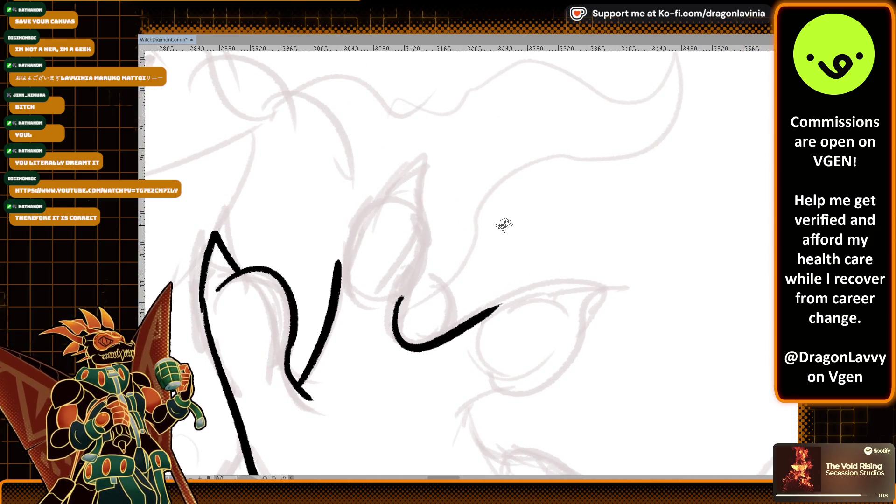
# Step: Ink the middle toe's right side and extend the toe lines out to the right toe tip
pyautogui.hotkey('ctrl', 'z')
pyautogui.moveTo(336, 275)
pyautogui.mouseDown()
pyautogui.moveTo(390, 201)
pyautogui.moveTo(350, 234)
pyautogui.moveTo(394, 201)
pyautogui.moveTo(424, 205)
pyautogui.moveTo(394, 198)
pyautogui.moveTo(424, 207)
pyautogui.mouseUp()
pyautogui.hotkey('ctrl', 'z')
pyautogui.hotkey('ctrl', 'z')
pyautogui.moveTo(428, 237); pyautogui.dragTo(392, 308)
pyautogui.hotkey('ctrl', 'z')
pyautogui.moveTo(422, 194); pyautogui.dragTo(392, 308)
pyautogui.moveTo(469, 203); pyautogui.dragTo(541, 188)
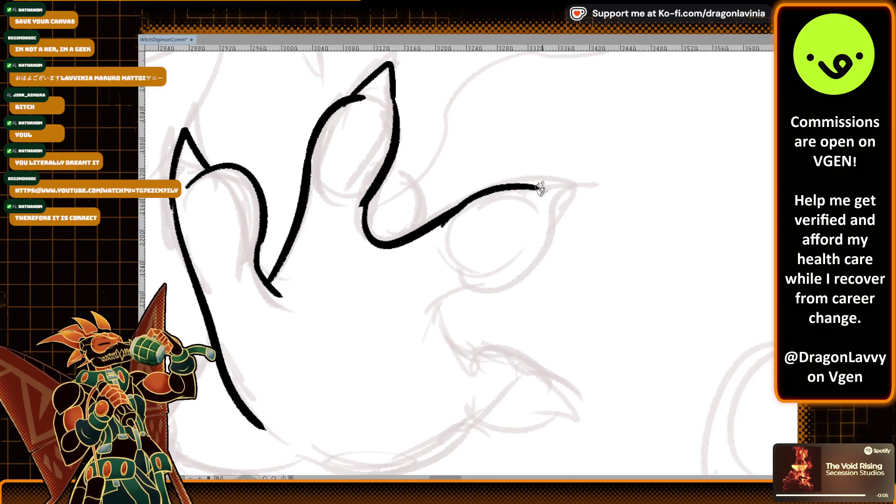
pyautogui.moveTo(528, 185); pyautogui.dragTo(601, 185)
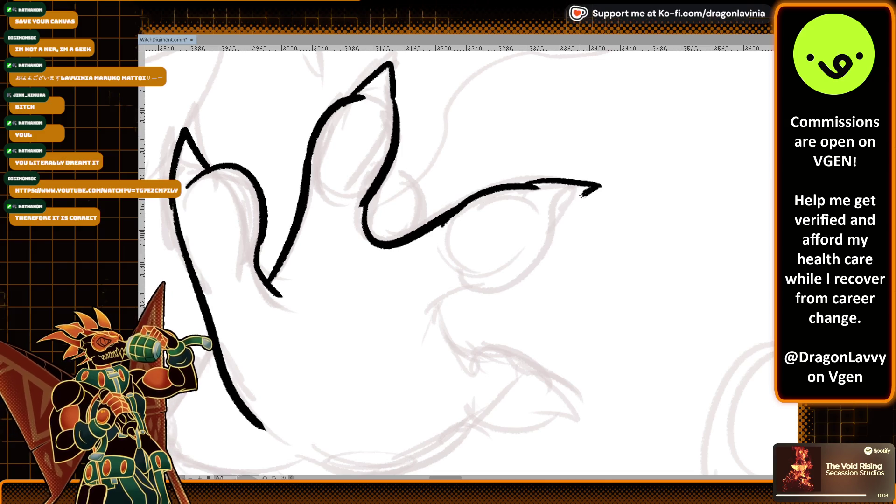
pyautogui.moveTo(562, 223)
pyautogui.mouseDown()
pyautogui.moveTo(478, 304)
pyautogui.moveTo(448, 291)
pyautogui.moveTo(460, 344)
pyautogui.moveTo(569, 392)
pyautogui.mouseUp()
# Step: Redraw a shorter lower toe line and ink the curve along the foot's bottom
pyautogui.hotkey('ctrl', 'z')
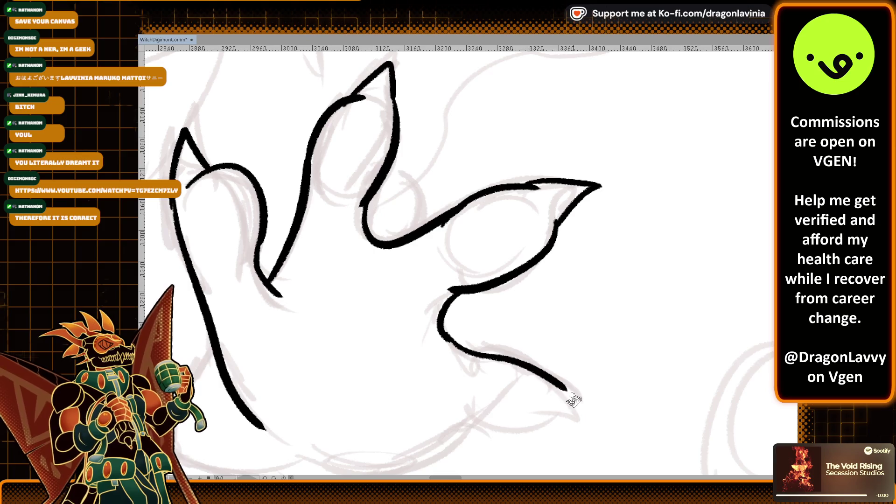
pyautogui.hotkey('ctrl', 'z')
pyautogui.hotkey('ctrl', 'z')
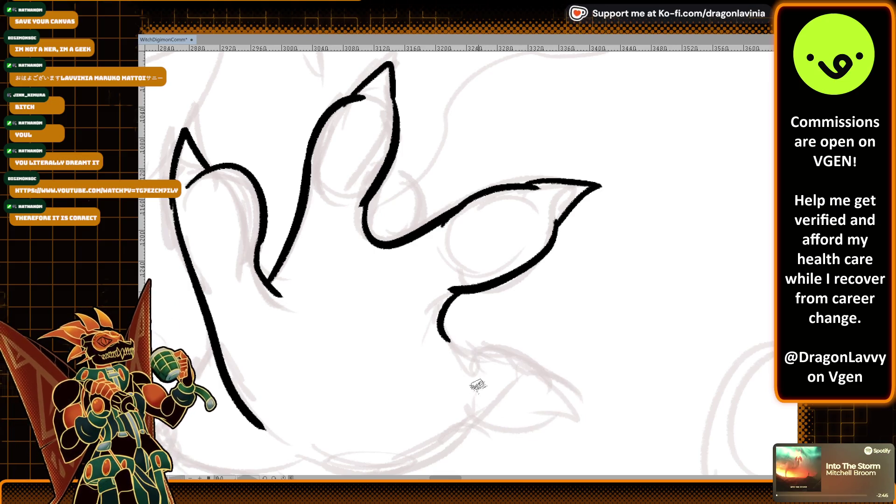
pyautogui.moveTo(445, 337); pyautogui.dragTo(534, 363)
pyautogui.moveTo(484, 423)
pyautogui.mouseDown()
pyautogui.moveTo(536, 431)
pyautogui.moveTo(556, 422)
pyautogui.moveTo(552, 413)
pyautogui.mouseUp()
pyautogui.hotkey('ctrl', 'z')
pyautogui.moveTo(531, 364); pyautogui.dragTo(581, 423)
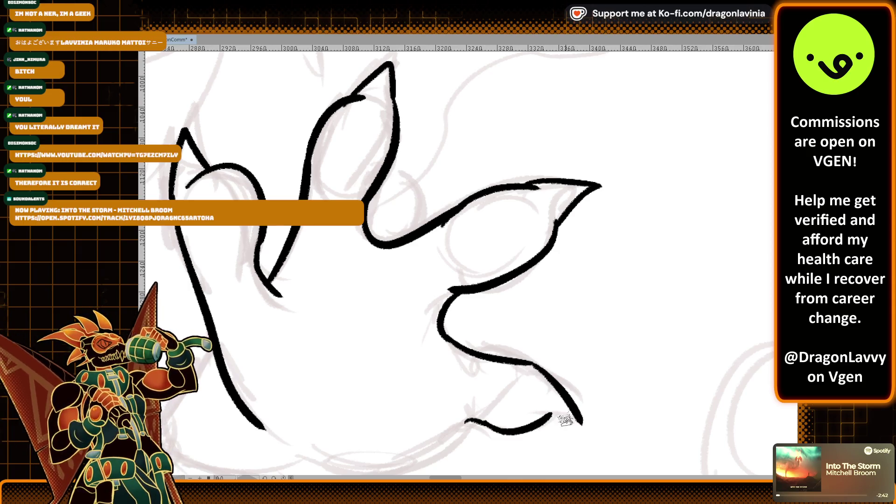
pyautogui.moveTo(546, 381); pyautogui.dragTo(589, 242)
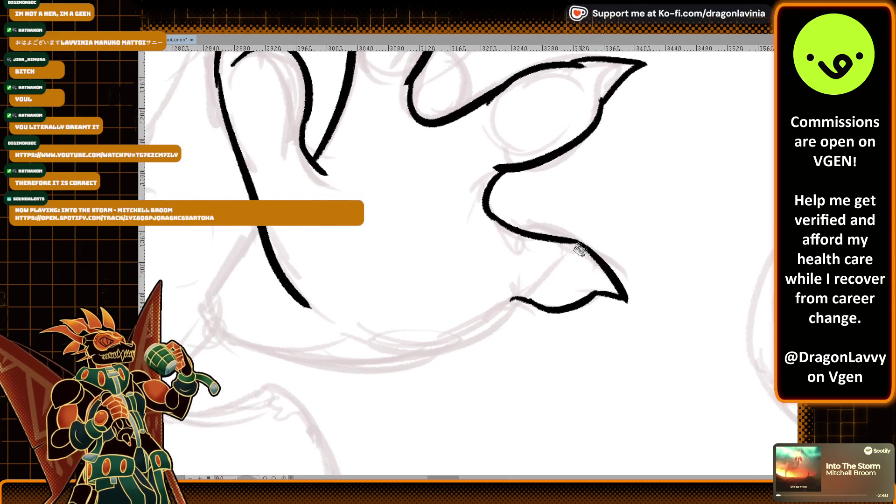
pyautogui.moveTo(335, 318); pyautogui.dragTo(487, 329)
pyautogui.scroll(1, 483, 303)
pyautogui.hotkey('ctrl', 'z')
pyautogui.hotkey('ctrl', 'z')
pyautogui.moveTo(315, 345); pyautogui.dragTo(522, 323)
pyautogui.hotkey('ctrl', 'z')
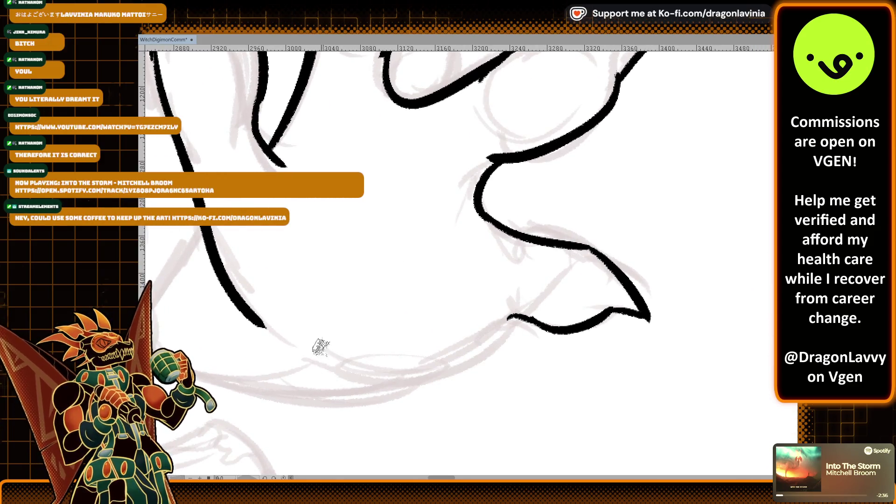
pyautogui.moveTo(325, 355); pyautogui.dragTo(517, 314)
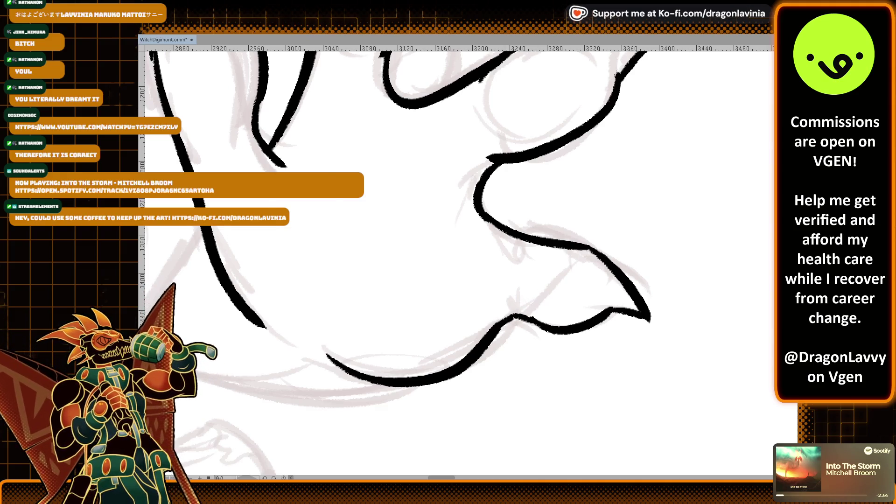
pyautogui.scroll(-3, 457, 261)
pyautogui.scroll(3, 513, 233)
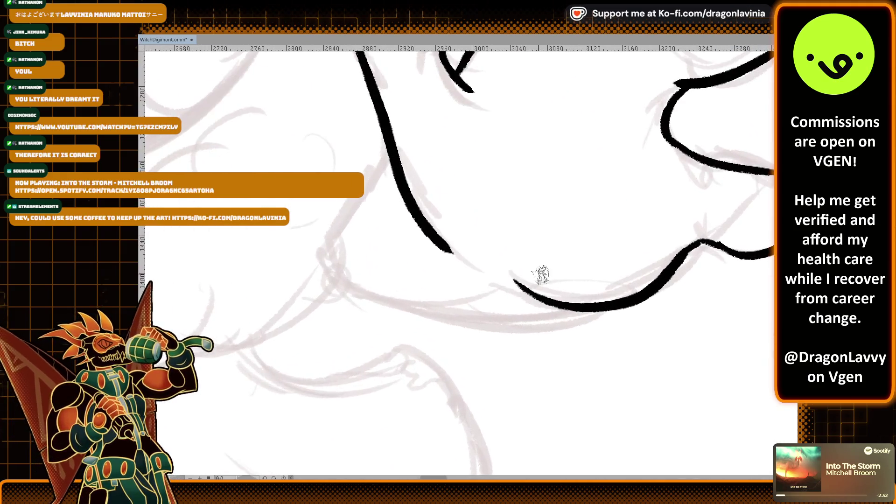
# Step: Ink the heel along the bottom sketch line, then zoom out to check the whole foot
pyautogui.moveTo(387, 146)
pyautogui.mouseDown()
pyautogui.moveTo(348, 214)
pyautogui.moveTo(382, 161)
pyautogui.moveTo(468, 319)
pyautogui.mouseUp()
pyautogui.hotkey('ctrl', 'z')
pyautogui.hotkey('ctrl', 'z')
pyautogui.moveTo(388, 144)
pyautogui.mouseDown()
pyautogui.moveTo(343, 284)
pyautogui.moveTo(469, 319)
pyautogui.mouseUp()
pyautogui.hotkey('ctrl', 'z')
pyautogui.moveTo(387, 152)
pyautogui.mouseDown()
pyautogui.moveTo(345, 280)
pyautogui.moveTo(548, 321)
pyautogui.mouseUp()
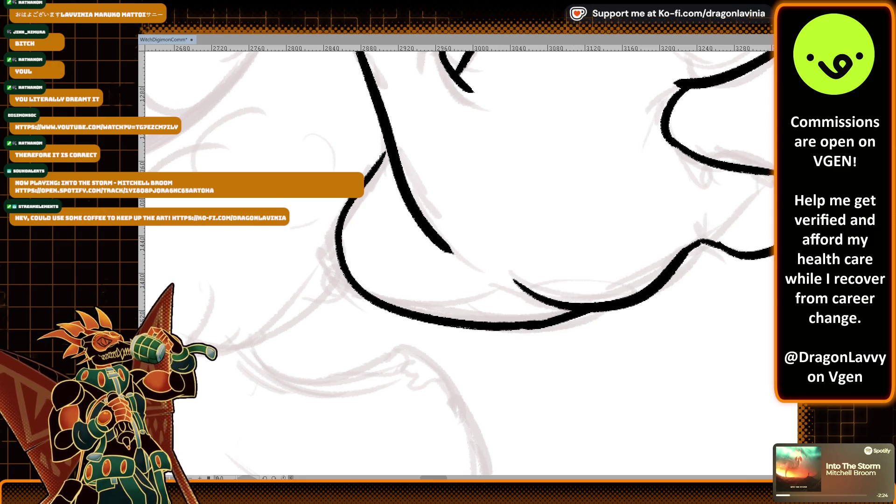
pyautogui.hotkey('ctrl', '-')
pyautogui.hotkey('ctrl', '-')
pyautogui.hotkey('ctrl', '-')
pyautogui.scroll(5, 320, 149)
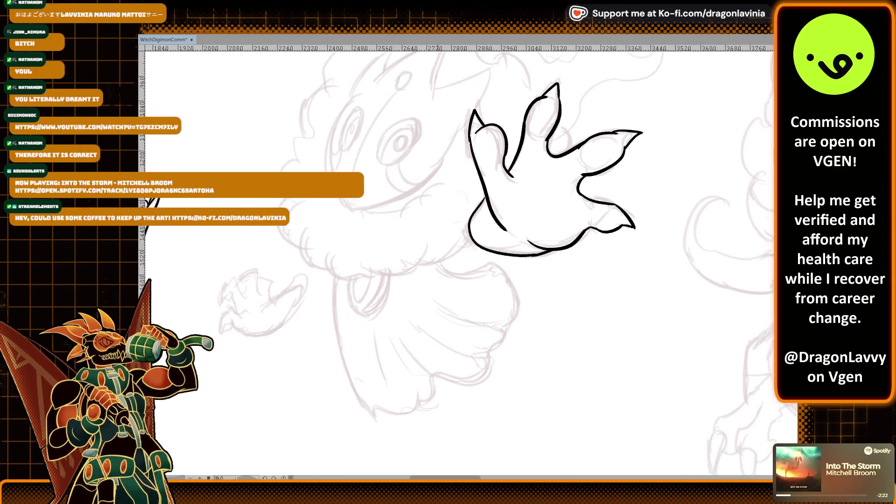
# Step: Re-ink the long curved line at the base of the hand
pyautogui.scroll(2, 429, 154)
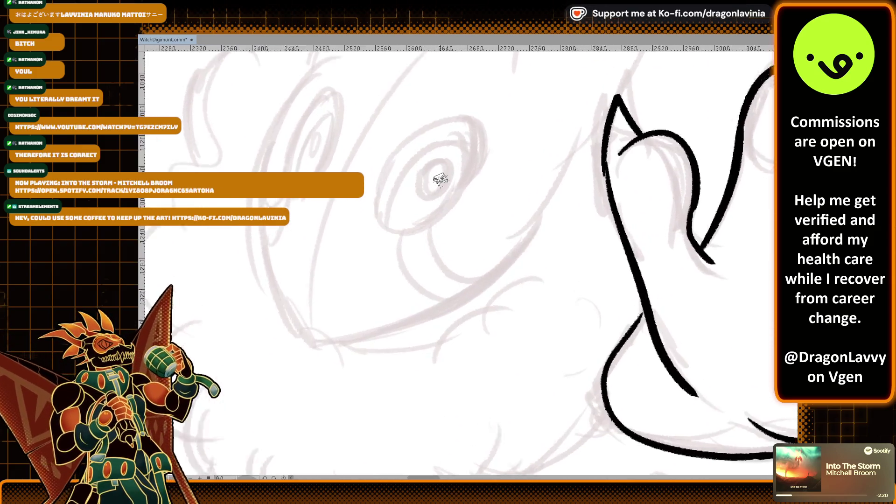
pyautogui.hscroll(3, 429, 154)
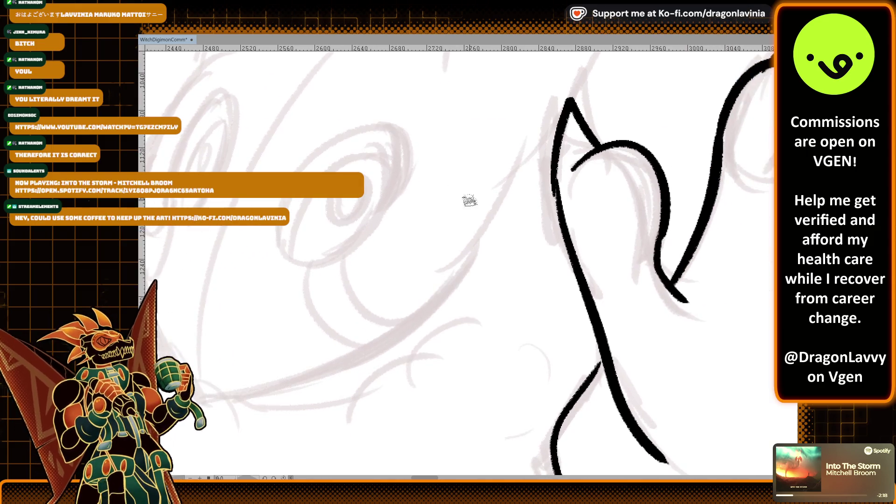
pyautogui.scroll(-2, 469, 196)
pyautogui.moveTo(323, 355); pyautogui.dragTo(459, 289)
pyautogui.hotkey('ctrl', 'z')
pyautogui.hotkey('ctrl', 'z')
pyautogui.moveTo(320, 390); pyautogui.dragTo(459, 290)
pyautogui.hscroll(5, 434, 276)
pyautogui.scroll(2, 434, 276)
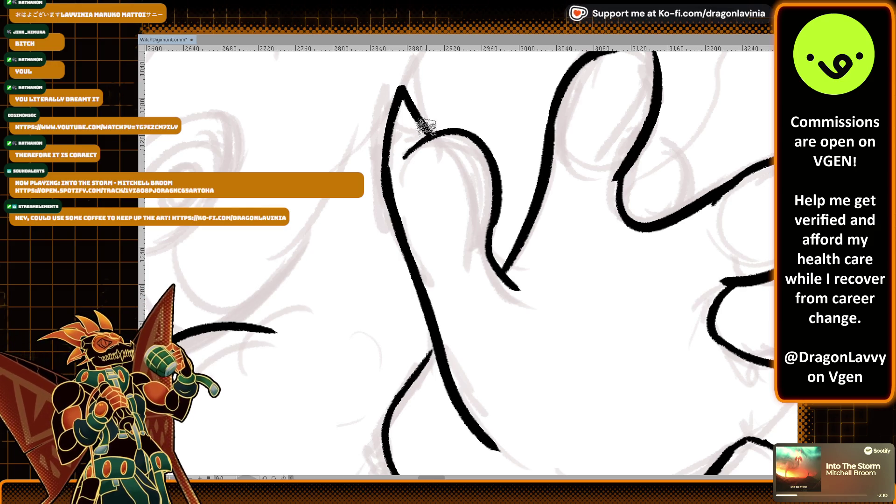
# Step: Thicken the toe peak lines and the right toe's upper line toward its tip
pyautogui.moveTo(426, 136); pyautogui.dragTo(416, 117)
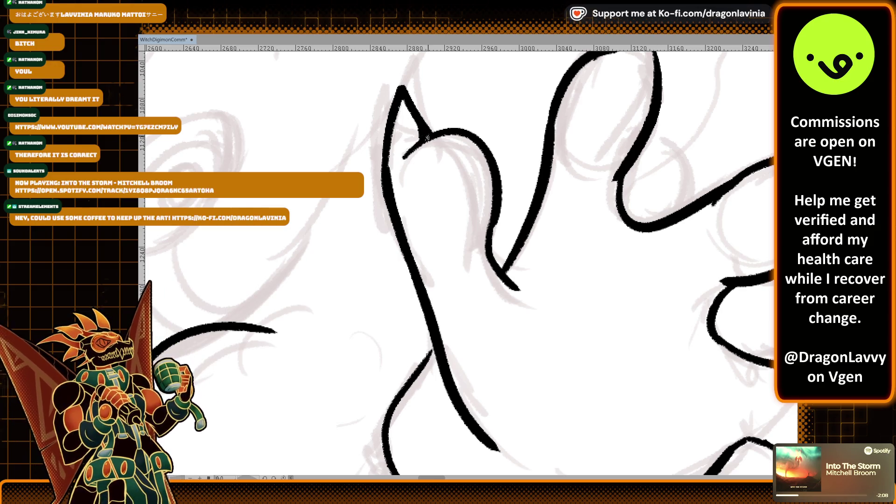
pyautogui.hscroll(5, 390, 263)
pyautogui.moveTo(411, 183); pyautogui.dragTo(390, 262)
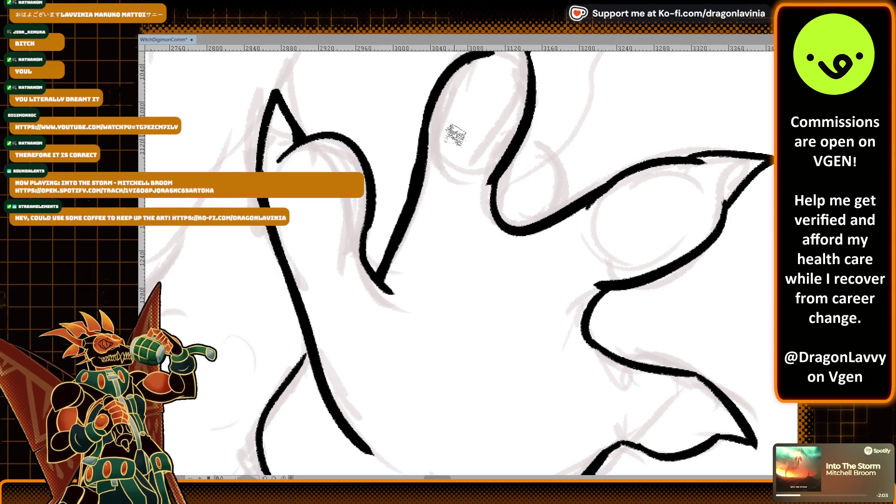
pyautogui.scroll(5, 451, 136)
pyautogui.hscroll(3, 451, 136)
pyautogui.moveTo(360, 260); pyautogui.dragTo(410, 190)
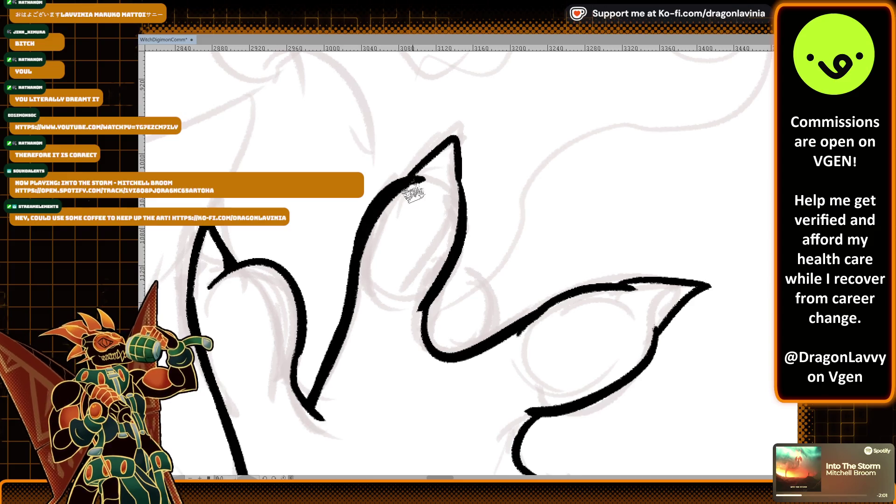
pyautogui.scroll(-6, 500, 239)
pyautogui.hscroll(1, 500, 240)
pyautogui.moveTo(537, 123); pyautogui.dragTo(596, 115)
pyautogui.moveTo(496, 161)
pyautogui.mouseDown()
pyautogui.moveTo(578, 113)
pyautogui.moveTo(635, 113)
pyautogui.mouseUp()
pyautogui.scroll(2, 600, 139)
pyautogui.hscroll(3, 600, 139)
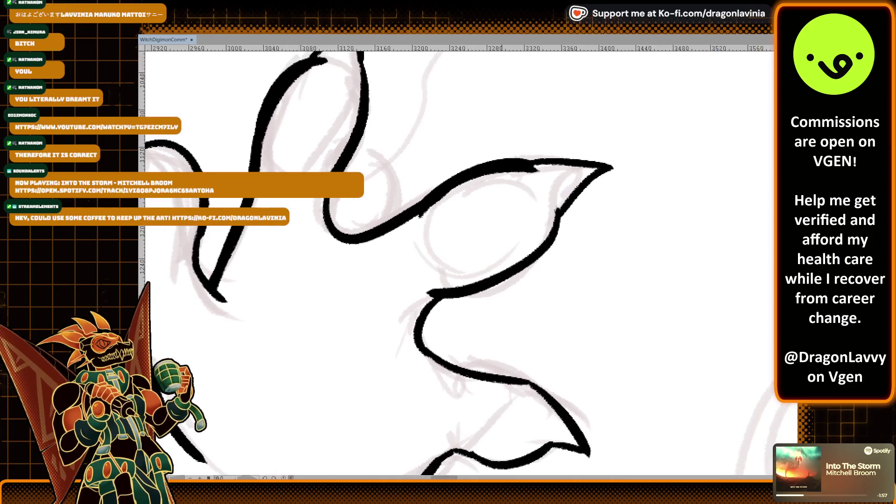
# Step: Darken the finger's upper contour and redraw its left contour
pyautogui.moveTo(536, 161)
pyautogui.mouseDown()
pyautogui.moveTo(604, 167)
pyautogui.moveTo(585, 187)
pyautogui.mouseUp()
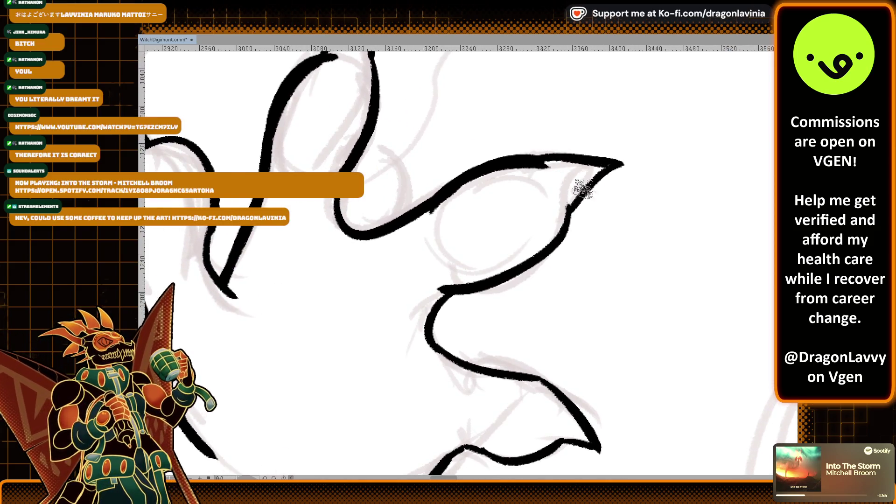
pyautogui.scroll(-4, 536, 233)
pyautogui.hscroll(-1, 536, 234)
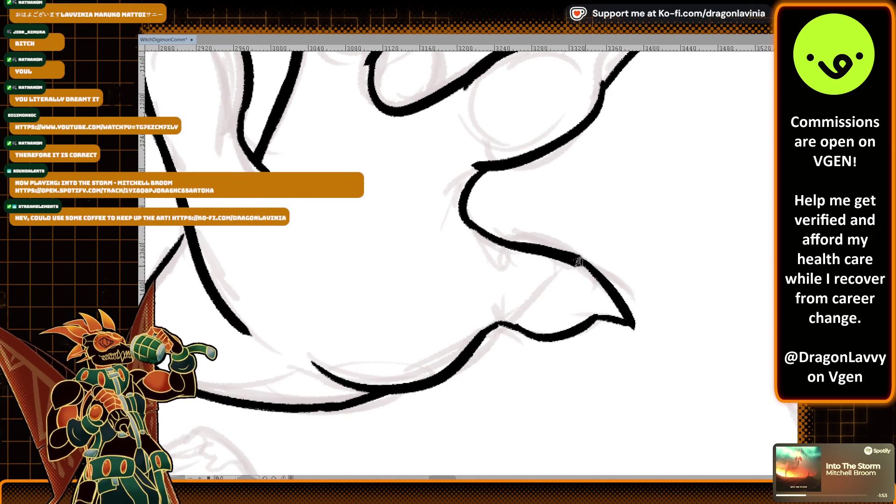
pyautogui.moveTo(467, 218); pyautogui.dragTo(600, 274)
pyautogui.hotkey('ctrl', 'z')
pyautogui.moveTo(465, 215); pyautogui.dragTo(604, 280)
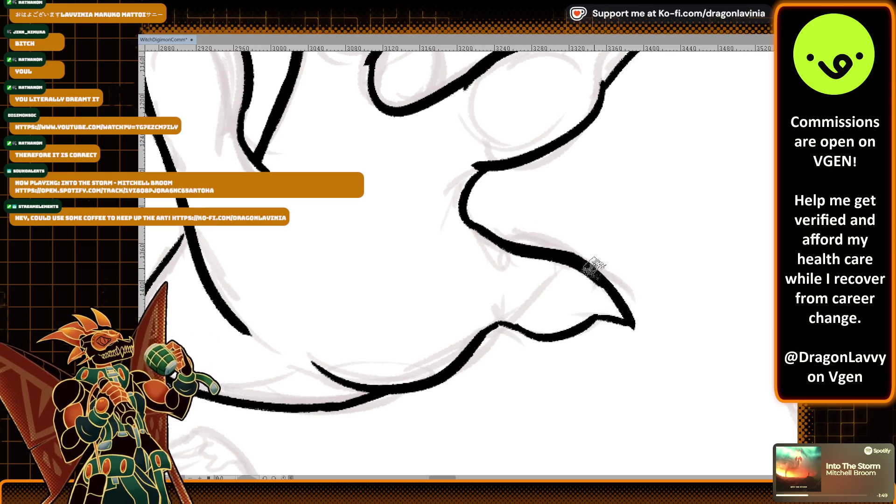
pyautogui.hscroll(-4, 594, 268)
pyautogui.scroll(2, 466, 233)
pyautogui.moveTo(326, 278); pyautogui.dragTo(362, 350)
pyautogui.hotkey('ctrl', 'z')
pyautogui.moveTo(332, 279); pyautogui.dragTo(352, 342)
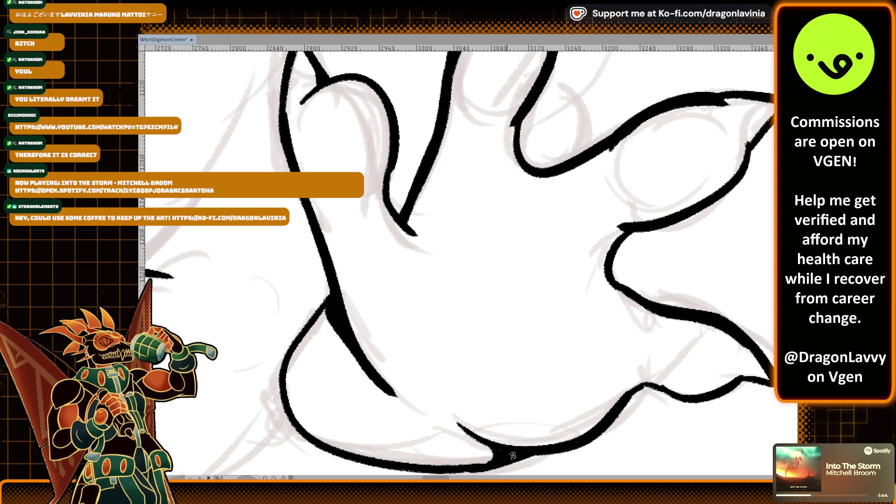
pyautogui.scroll(-6, 467, 257)
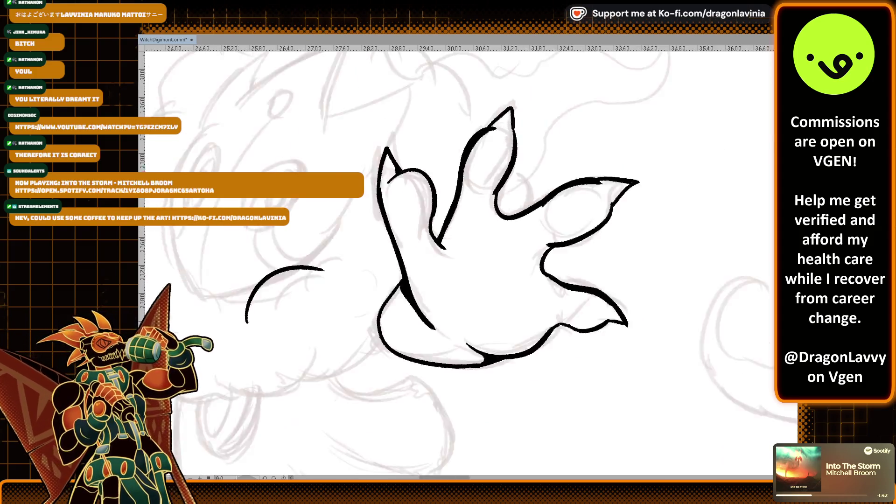
# Step: Ink a thin line from the finger and the long curve down the middle character's face
pyautogui.scroll(6, 652, 191)
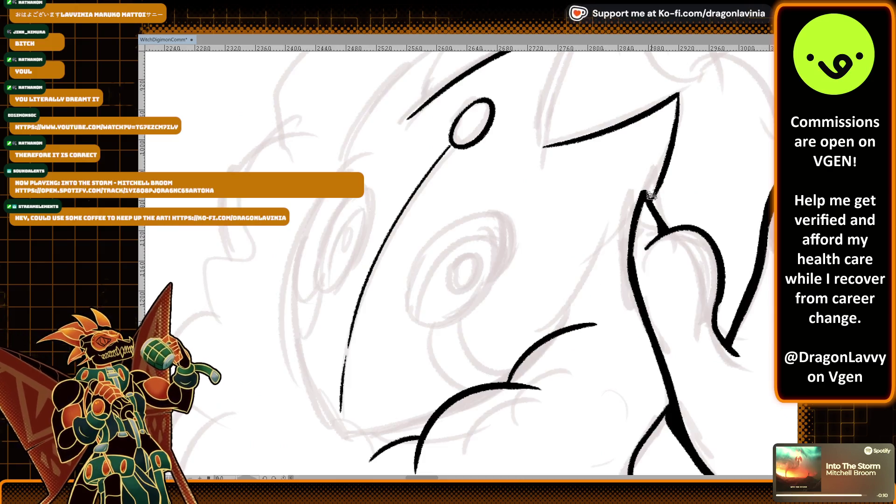
pyautogui.moveTo(626, 232); pyautogui.dragTo(575, 272)
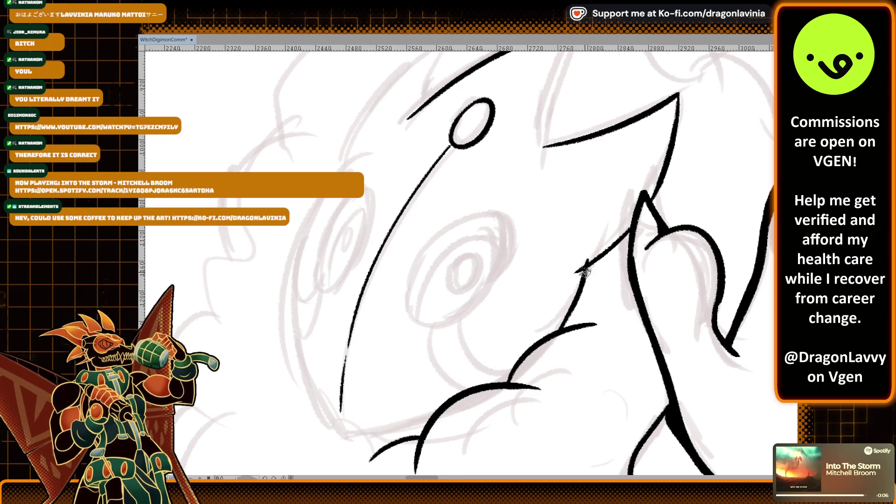
pyautogui.scroll(2, 576, 309)
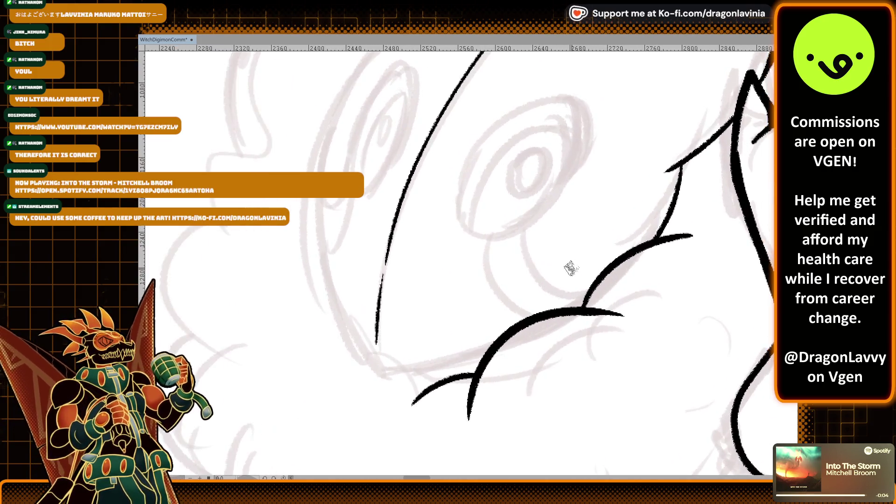
pyautogui.scroll(1, 513, 196)
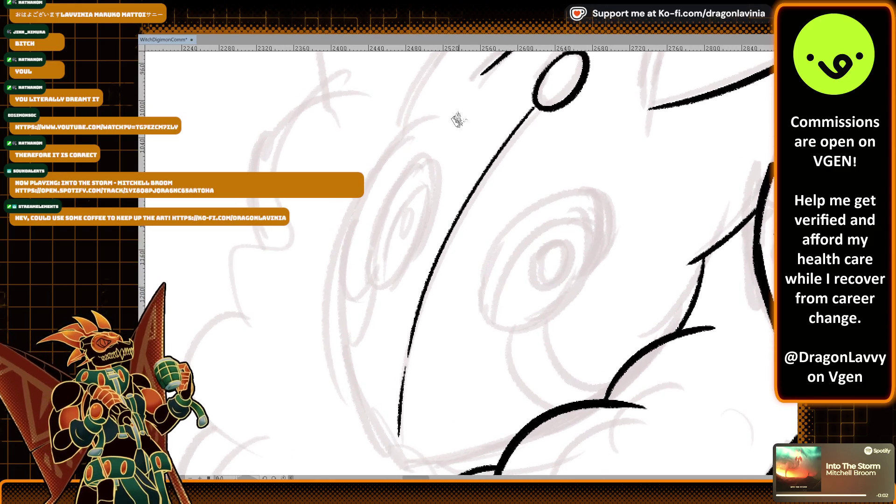
pyautogui.moveTo(410, 123); pyautogui.dragTo(394, 448)
pyautogui.hotkey('ctrl', 'z')
pyautogui.moveTo(441, 119); pyautogui.dragTo(400, 445)
pyautogui.hotkey('ctrl', 'z')
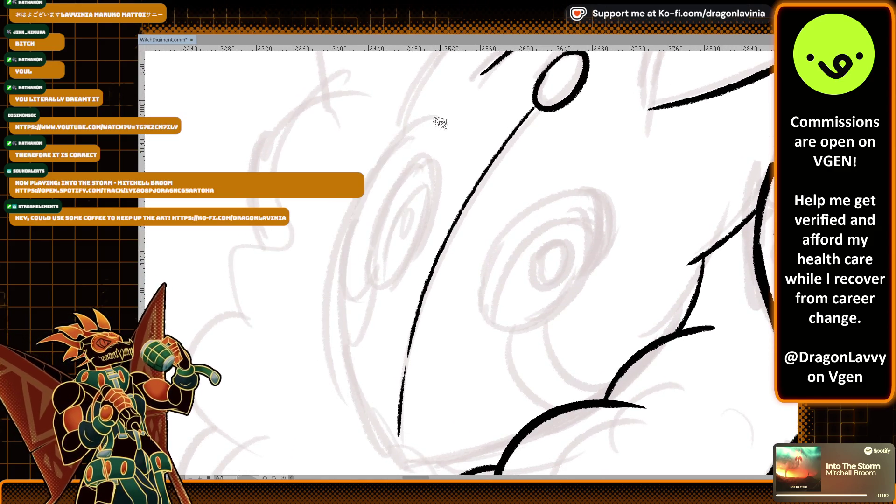
pyautogui.moveTo(444, 119); pyautogui.dragTo(397, 450)
pyautogui.hotkey('ctrl', 'z')
pyautogui.moveTo(441, 119)
pyautogui.mouseDown()
pyautogui.moveTo(373, 159)
pyautogui.moveTo(397, 450)
pyautogui.mouseUp()
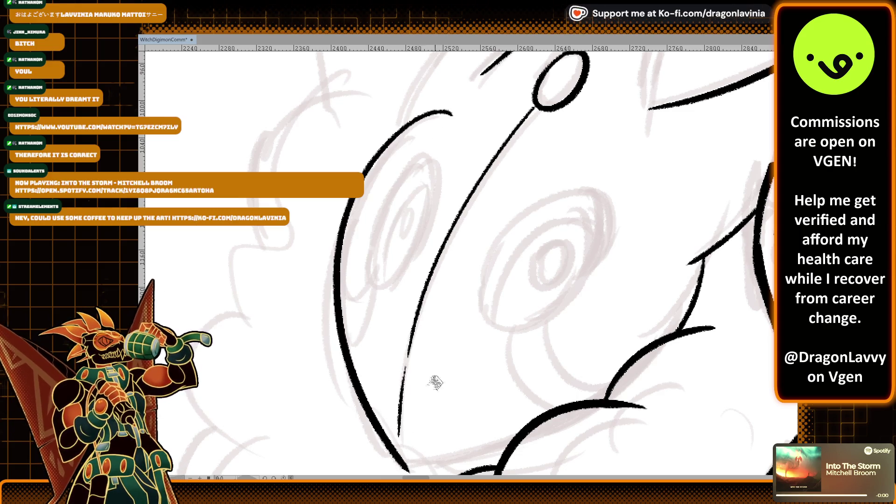
# Step: Add a short curve where the lower face lines meet
pyautogui.scroll(2, 420, 373)
pyautogui.moveTo(366, 370); pyautogui.dragTo(527, 327)
pyautogui.hotkey('ctrl', 'z')
pyautogui.hscroll(-1, 471, 297)
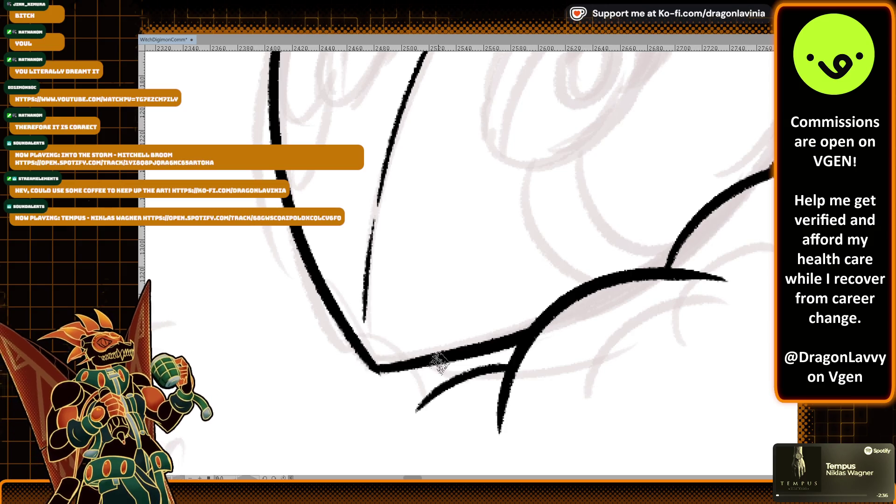
pyautogui.moveTo(424, 366)
pyautogui.mouseDown()
pyautogui.moveTo(488, 364)
pyautogui.moveTo(429, 377)
pyautogui.mouseUp()
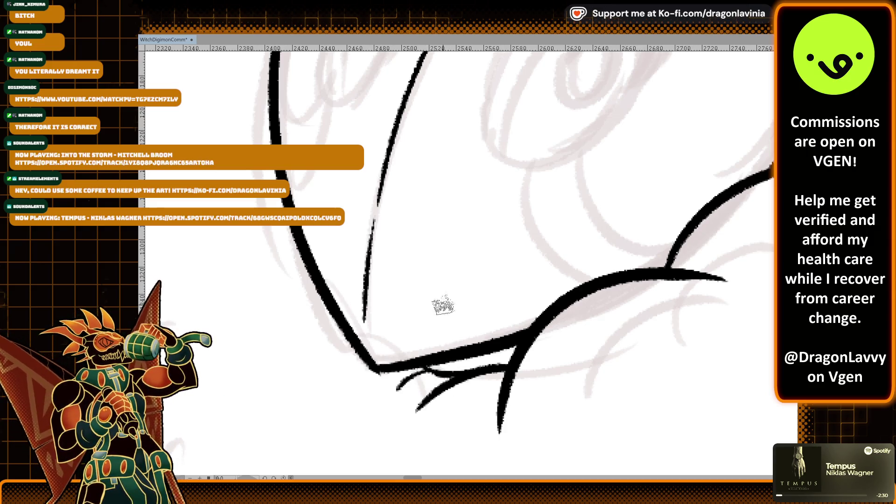
pyautogui.hotkey('ctrl', 'z')
pyautogui.moveTo(400, 374); pyautogui.dragTo(386, 400)
pyautogui.scroll(-6, 457, 261)
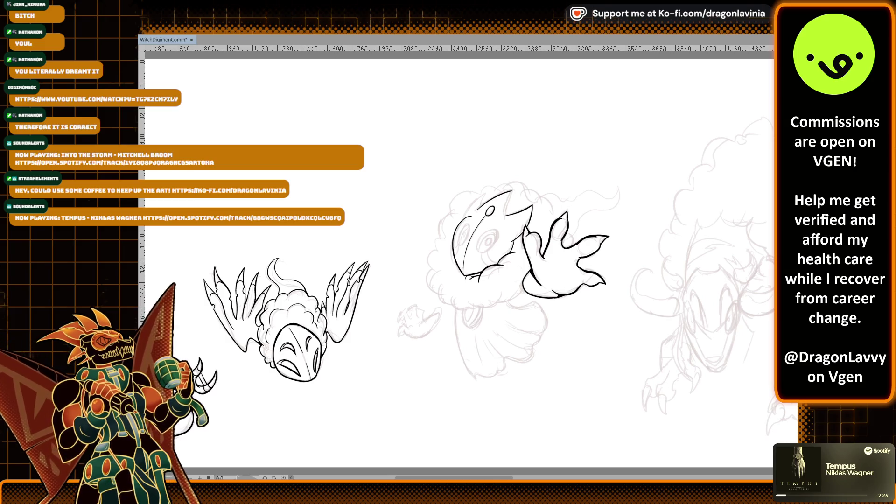
pyautogui.scroll(8, 627, 257)
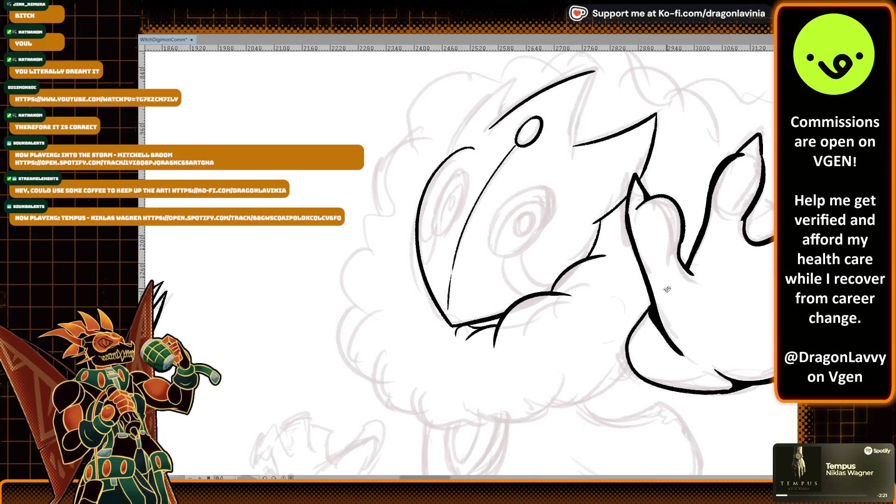
# Step: Ink the long lower-face stroke running from the head toward the hand
pyautogui.moveTo(555, 192); pyautogui.dragTo(509, 296)
pyautogui.hotkey('ctrl', 'z')
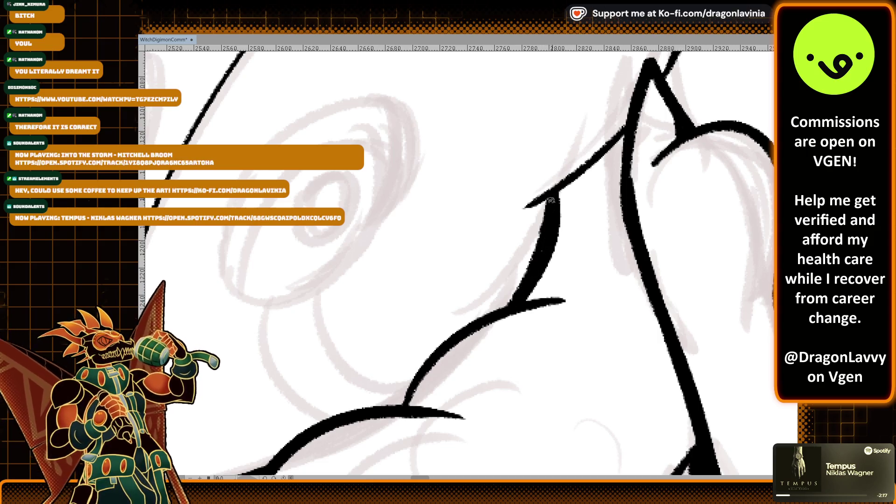
pyautogui.moveTo(550, 202); pyautogui.dragTo(469, 337)
pyautogui.moveTo(536, 260)
pyautogui.mouseDown()
pyautogui.moveTo(430, 343)
pyautogui.moveTo(530, 256)
pyautogui.mouseUp()
pyautogui.hotkey('ctrl', 'z')
pyautogui.moveTo(450, 338); pyautogui.dragTo(526, 270)
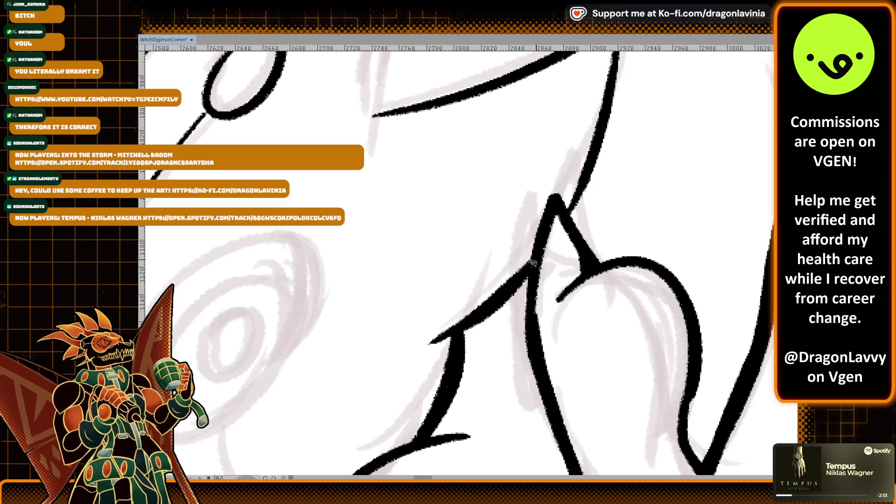
# Step: Attempt a circle around the eye, undo it, and zoom out to see the whole head
pyautogui.moveTo(602, 148); pyautogui.dragTo(577, 241)
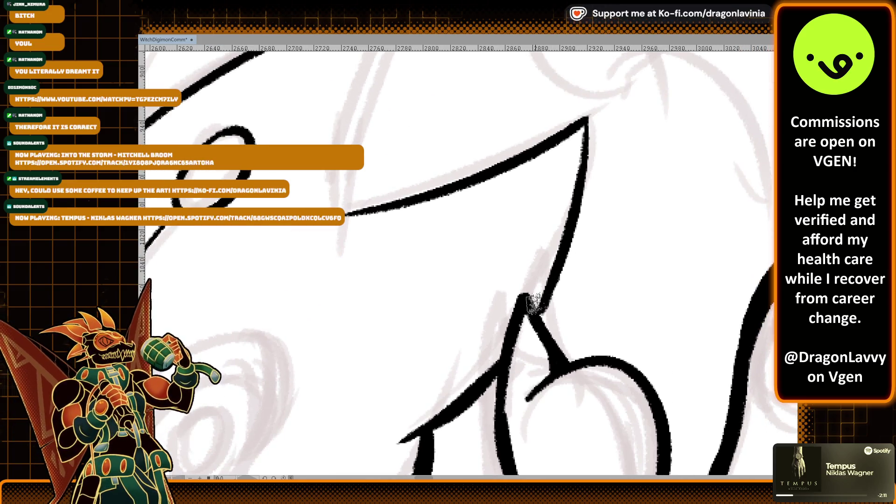
pyautogui.moveTo(550, 360)
pyautogui.mouseDown()
pyautogui.moveTo(625, 262)
pyautogui.moveTo(425, 206)
pyautogui.moveTo(370, 163)
pyautogui.mouseUp()
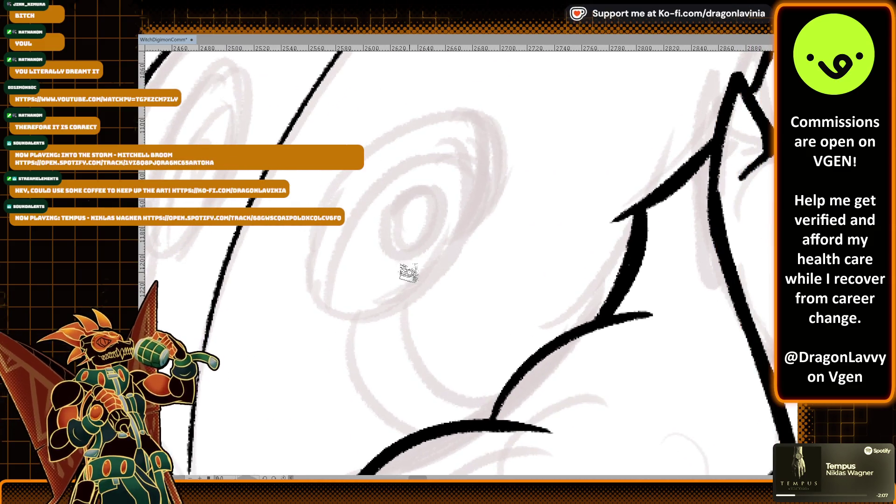
pyautogui.moveTo(424, 268)
pyautogui.mouseDown()
pyautogui.moveTo(329, 186)
pyautogui.moveTo(435, 236)
pyautogui.moveTo(341, 192)
pyautogui.moveTo(450, 225)
pyautogui.moveTo(322, 224)
pyautogui.moveTo(462, 229)
pyautogui.moveTo(322, 243)
pyautogui.moveTo(413, 254)
pyautogui.moveTo(327, 261)
pyautogui.moveTo(430, 250)
pyautogui.mouseUp()
pyautogui.hotkey('ctrl', 'z')
pyautogui.hotkey('ctrl', 'z')
pyautogui.hotkey('ctrl', 'z')
pyautogui.hotkey('ctrl', 'z')
pyautogui.hotkey('ctrl', 'z')
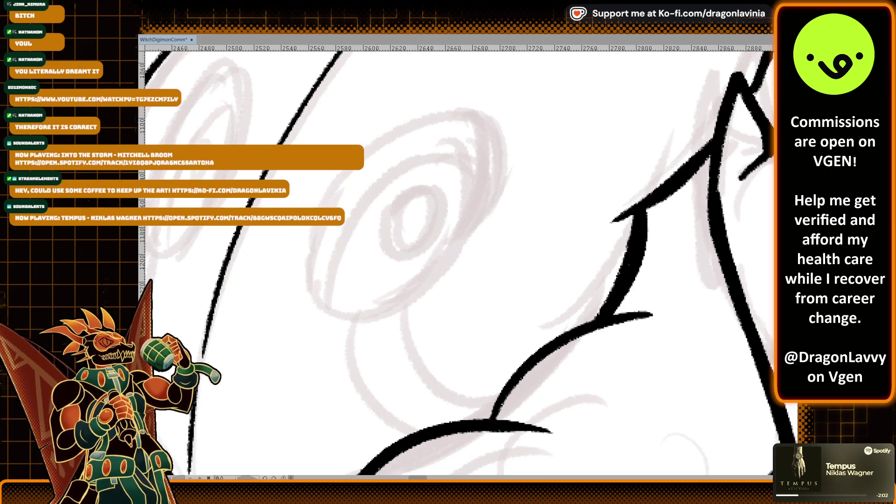
pyautogui.hotkey('ctrl', 'alt', '0')
pyautogui.scroll(-5, 600, 339)
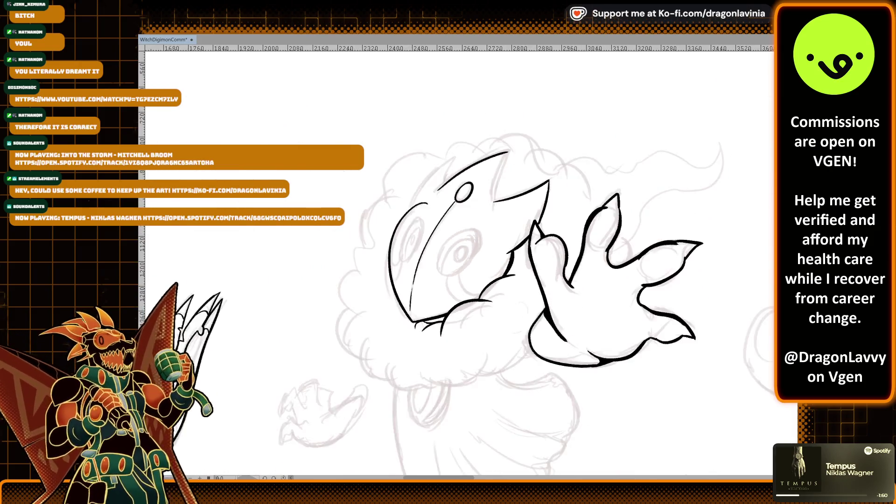
# Step: Ink a bold outline around the central Digimon's eye, undoing the broken attempts
pyautogui.scroll(1, 607, 341)
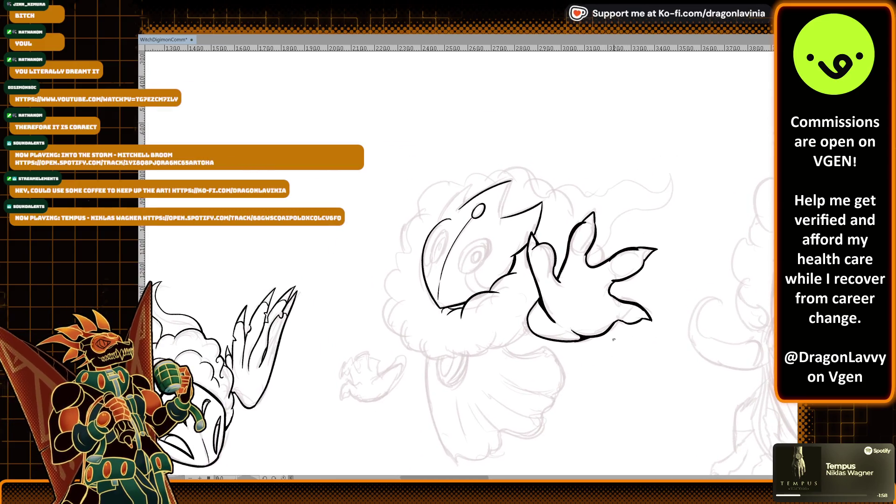
pyautogui.scroll(7, 618, 291)
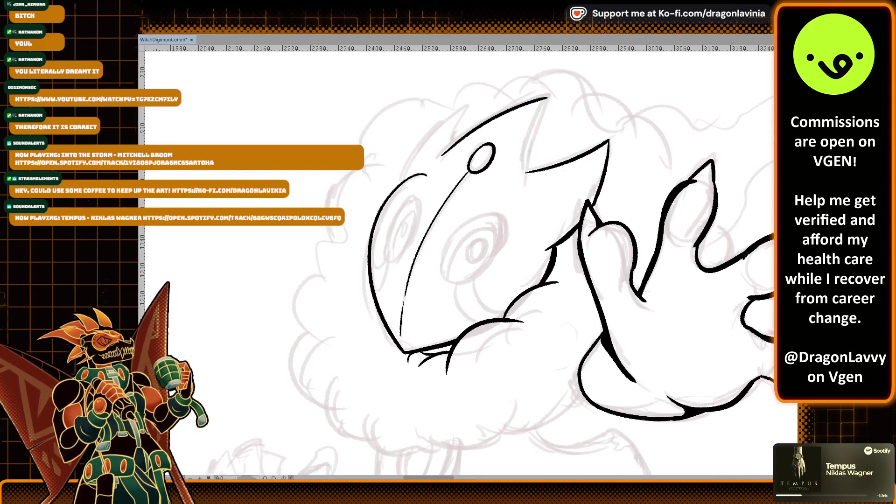
pyautogui.scroll(1, 618, 291)
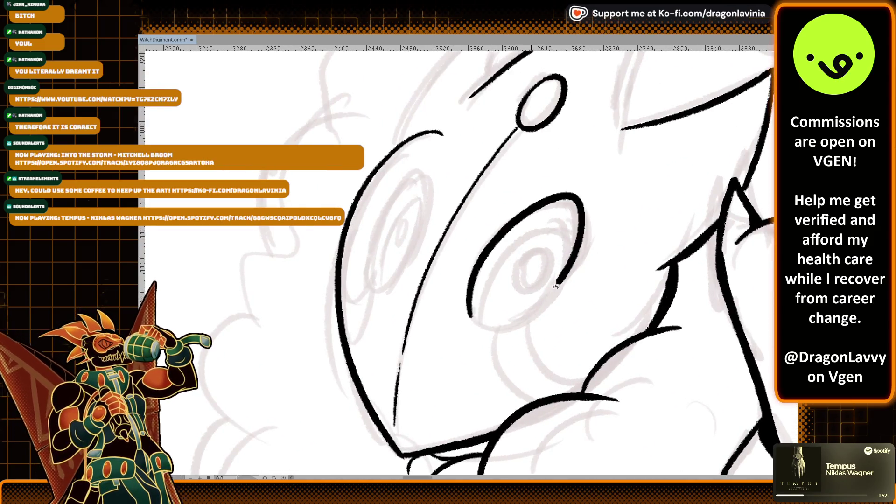
pyautogui.scroll(2, 499, 232)
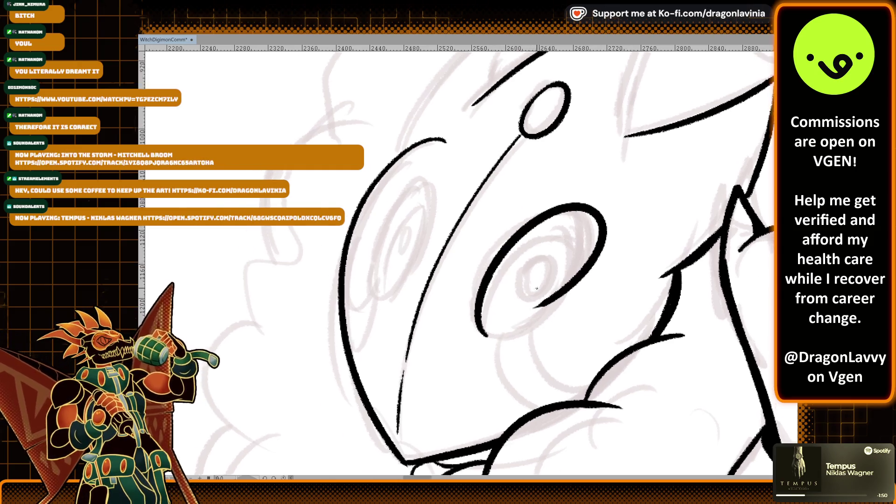
pyautogui.moveTo(533, 327)
pyautogui.mouseDown()
pyautogui.moveTo(467, 220)
pyautogui.moveTo(502, 346)
pyautogui.mouseUp()
pyautogui.hotkey('ctrl', 'z')
pyautogui.moveTo(544, 296)
pyautogui.mouseDown()
pyautogui.moveTo(495, 186)
pyautogui.moveTo(434, 348)
pyautogui.mouseUp()
pyautogui.hotkey('ctrl', 'z')
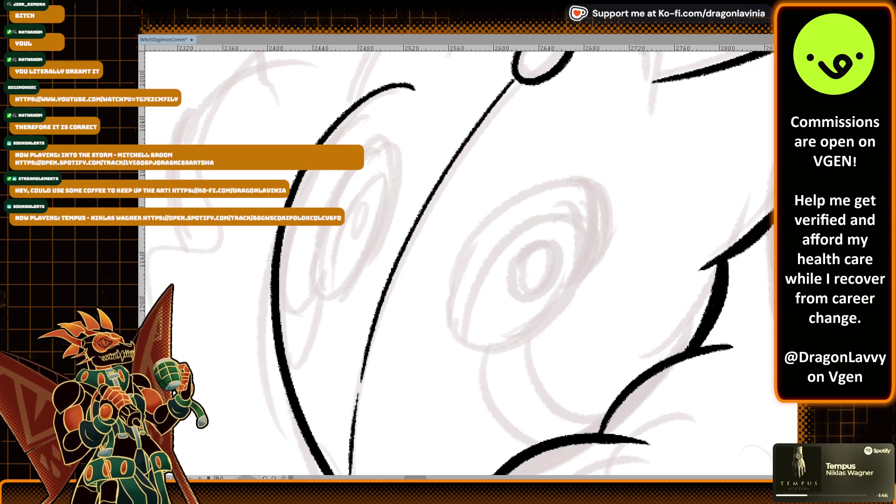
pyautogui.moveTo(551, 327); pyautogui.dragTo(562, 226)
pyautogui.hotkey('ctrl', 'z')
pyautogui.moveTo(567, 284)
pyautogui.mouseDown()
pyautogui.moveTo(472, 322)
pyautogui.moveTo(570, 196)
pyautogui.mouseUp()
pyautogui.hotkey('ctrl', 'z')
pyautogui.moveTo(581, 255)
pyautogui.mouseDown()
pyautogui.moveTo(522, 179)
pyautogui.moveTo(560, 196)
pyautogui.mouseUp()
pyautogui.hotkey('ctrl', 'z')
# Step: Ink the arc over the eye's top and extend the outline along its bottom and right side
pyautogui.moveTo(582, 271)
pyautogui.mouseDown()
pyautogui.moveTo(598, 191)
pyautogui.moveTo(576, 280)
pyautogui.moveTo(521, 189)
pyautogui.moveTo(566, 274)
pyautogui.mouseUp()
pyautogui.hotkey('ctrl', 'z')
pyautogui.hotkey('ctrl', 'z')
pyautogui.moveTo(457, 337); pyautogui.dragTo(604, 182)
pyautogui.hotkey('ctrl', 'z')
pyautogui.moveTo(457, 338); pyautogui.dragTo(606, 195)
pyautogui.scroll(2, 610, 194)
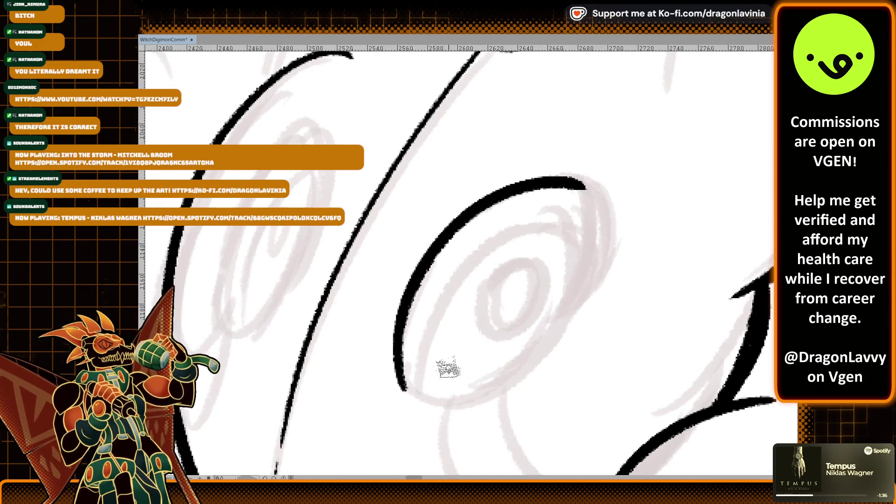
pyautogui.hotkey('ctrl', 'z')
pyautogui.moveTo(404, 389)
pyautogui.mouseDown()
pyautogui.moveTo(540, 390)
pyautogui.moveTo(600, 247)
pyautogui.mouseUp()
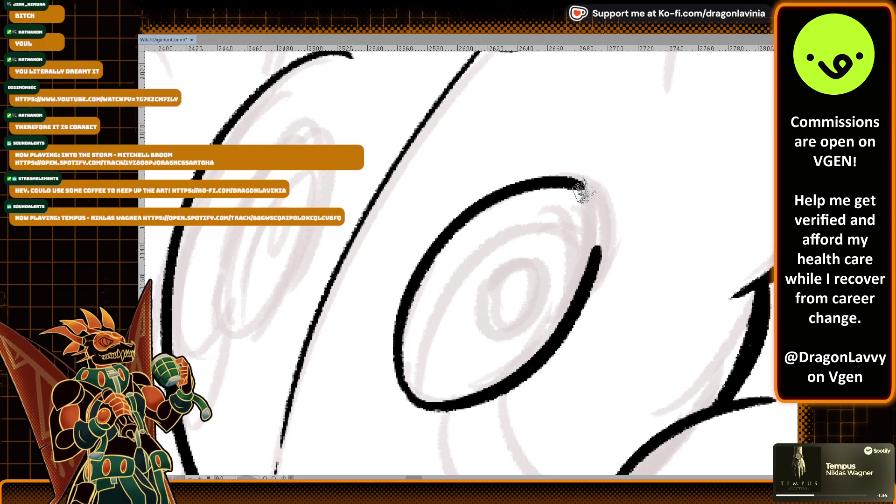
pyautogui.moveTo(578, 184); pyautogui.dragTo(579, 272)
pyautogui.moveTo(416, 394)
pyautogui.mouseDown()
pyautogui.moveTo(434, 318)
pyautogui.moveTo(455, 282)
pyautogui.moveTo(588, 252)
pyautogui.mouseUp()
pyautogui.hotkey('ctrl', 'z')
pyautogui.moveTo(553, 219); pyautogui.dragTo(590, 263)
pyautogui.hotkey('ctrl', 'z')
# Step: Redraw the pupil oval slightly higher inside the eye
pyautogui.moveTo(500, 265); pyautogui.dragTo(494, 300)
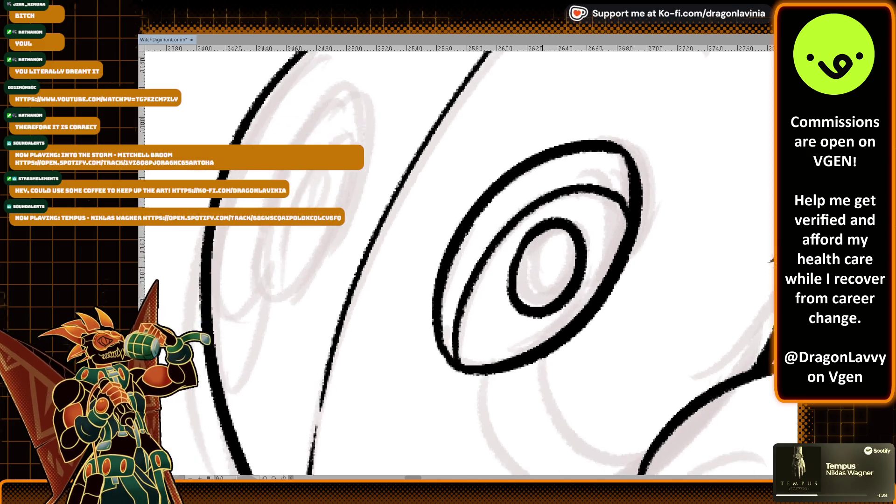
pyautogui.scroll(-2, 543, 259)
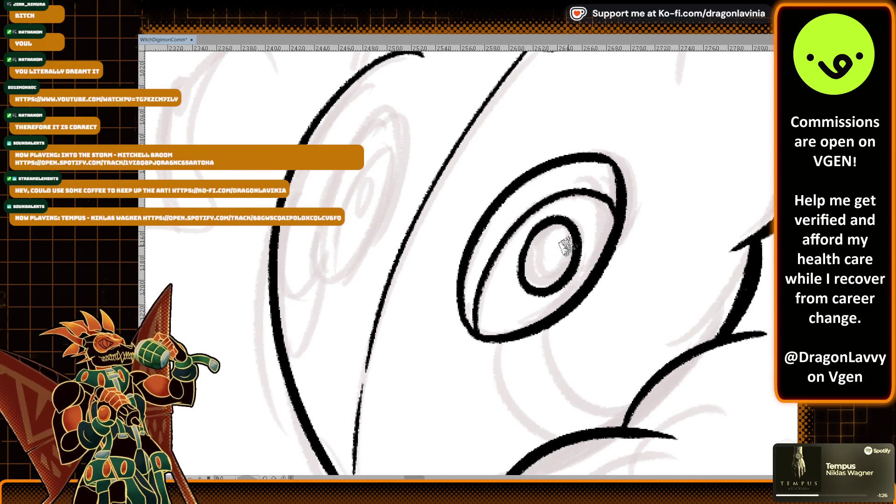
pyautogui.hotkey('ctrl', 'z')
pyautogui.moveTo(547, 225)
pyautogui.mouseDown()
pyautogui.moveTo(561, 221)
pyautogui.moveTo(527, 266)
pyautogui.moveTo(551, 223)
pyautogui.mouseUp()
pyautogui.hotkey('ctrl', 'z')
pyautogui.moveTo(532, 253); pyautogui.dragTo(549, 204)
pyautogui.moveTo(512, 293)
pyautogui.mouseDown()
pyautogui.moveTo(530, 368)
pyautogui.moveTo(555, 387)
pyautogui.mouseUp()
pyautogui.hotkey('ctrl', 'z')
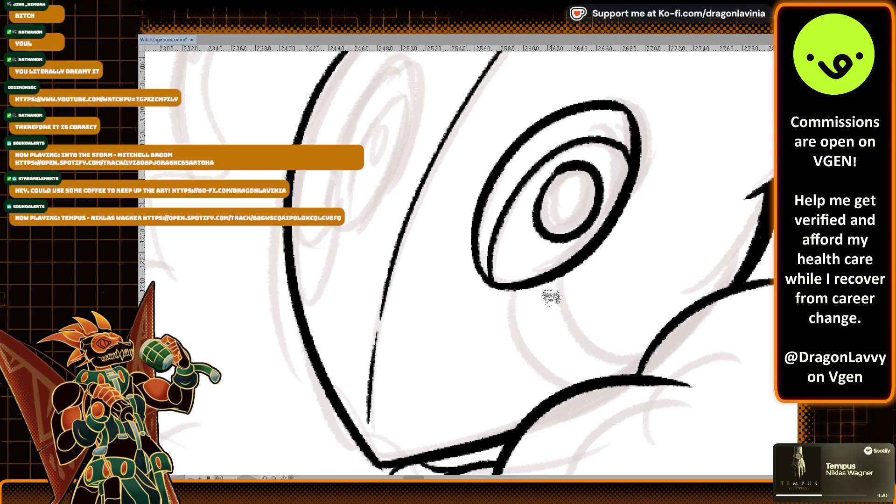
# Step: Ink the cheek curve from eye to muzzle and the line down to the jaw
pyautogui.moveTo(550, 322)
pyautogui.mouseDown()
pyautogui.moveTo(560, 168)
pyautogui.moveTo(578, 206)
pyautogui.mouseUp()
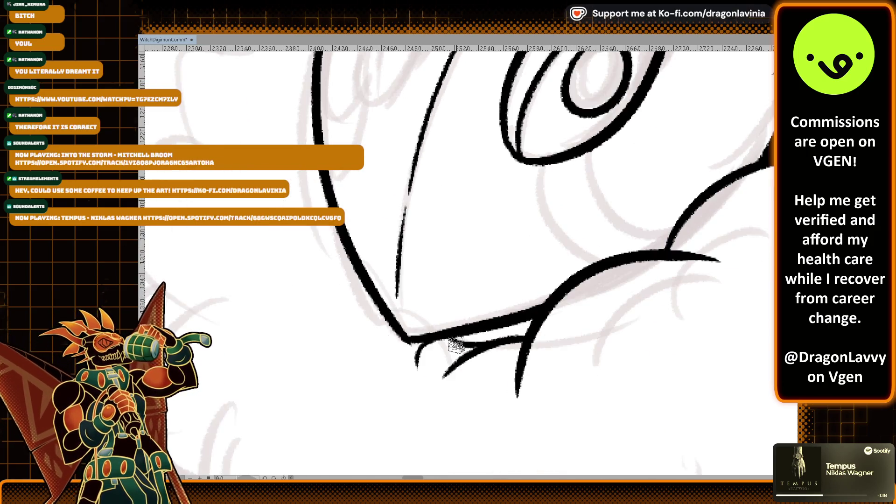
pyautogui.moveTo(462, 345); pyautogui.dragTo(366, 413)
pyautogui.moveTo(415, 313); pyautogui.dragTo(350, 357)
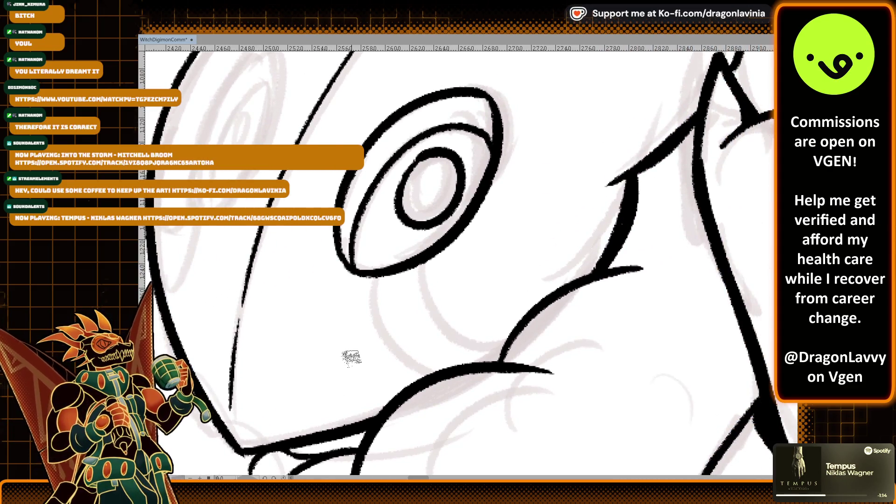
pyautogui.moveTo(429, 261)
pyautogui.mouseDown()
pyautogui.moveTo(506, 345)
pyautogui.moveTo(431, 294)
pyautogui.moveTo(504, 348)
pyautogui.mouseUp()
pyautogui.hotkey('ctrl', 'z')
pyautogui.moveTo(375, 277); pyautogui.dragTo(414, 378)
pyautogui.hotkey('ctrl', 'z')
pyautogui.moveTo(373, 278); pyautogui.dragTo(414, 379)
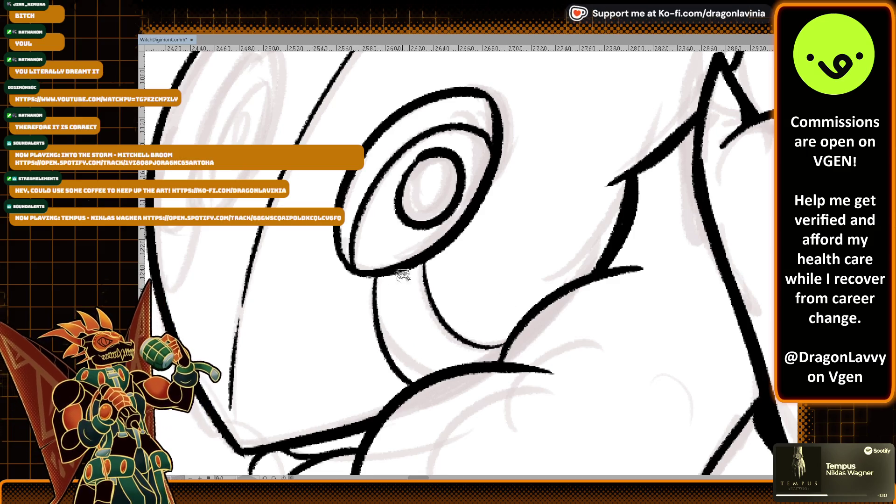
pyautogui.scroll(-3, 438, 290)
pyautogui.scroll(-2, 439, 289)
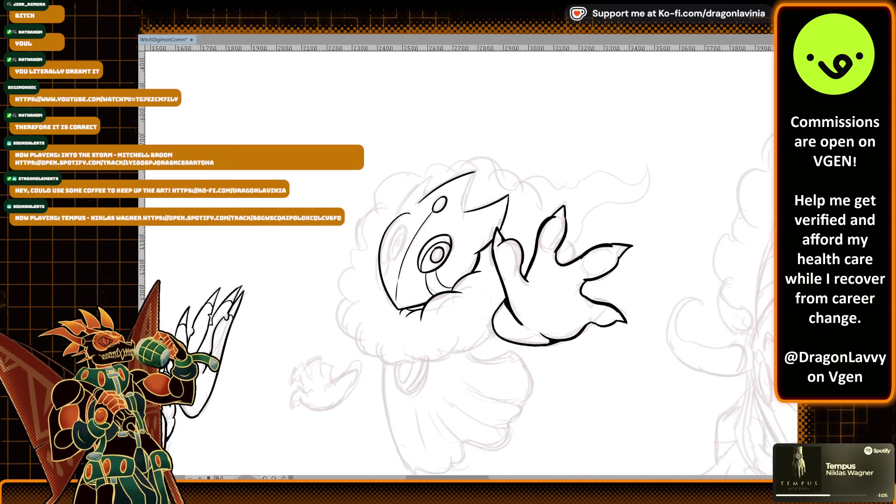
pyautogui.scroll(5, 411, 292)
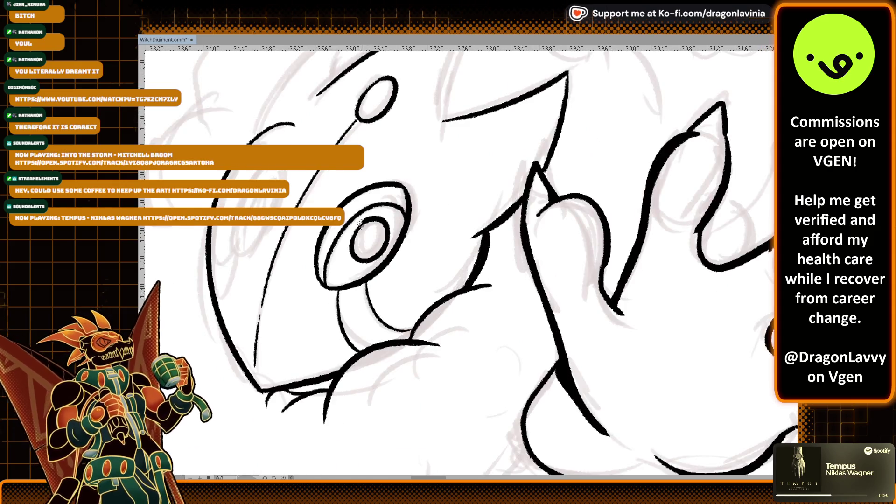
pyautogui.scroll(1, 410, 291)
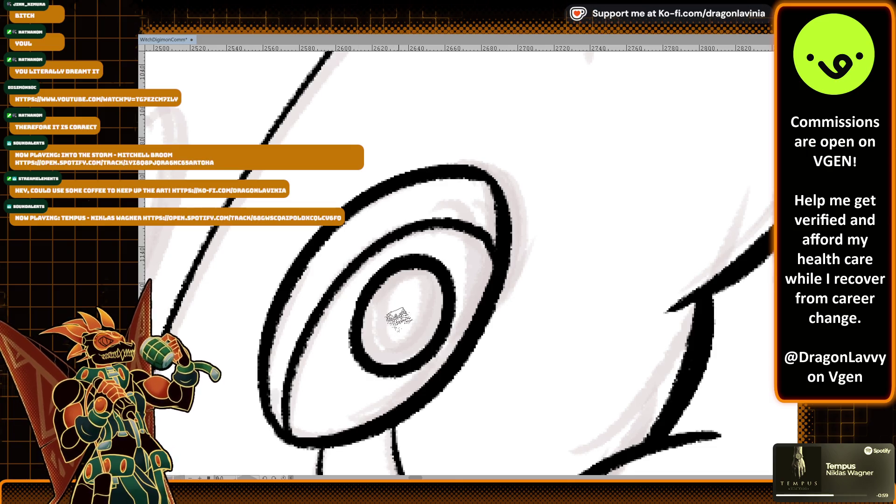
# Step: Paint a solid black pupil in the centre of the eye
pyautogui.moveTo(392, 333); pyautogui.dragTo(405, 319)
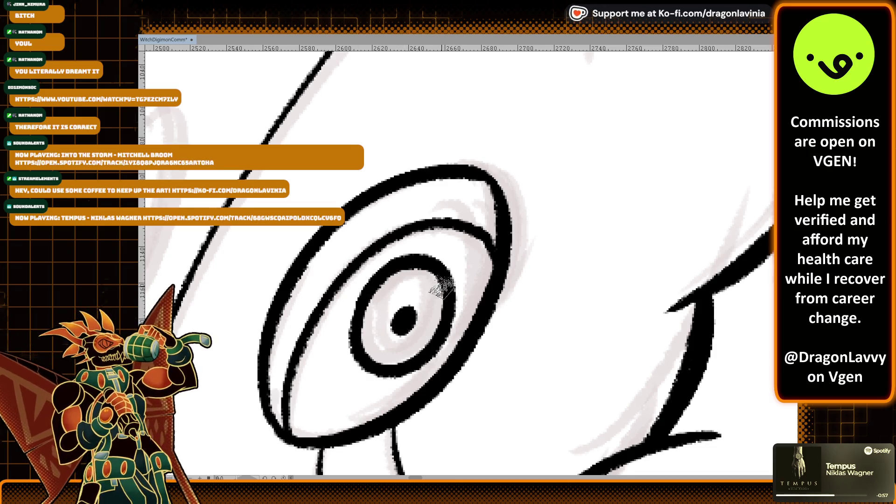
pyautogui.scroll(-3, 442, 283)
pyautogui.scroll(-3, 434, 233)
pyautogui.scroll(2, 448, 241)
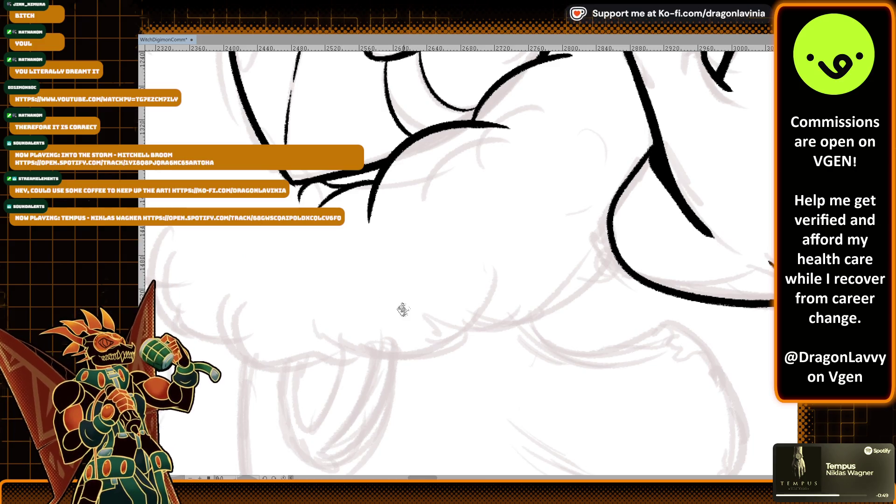
# Step: Ink the cloud's curved underside and a second curve to its right
pyautogui.moveTo(326, 328); pyautogui.dragTo(530, 215)
pyautogui.hotkey('ctrl', 'z')
pyautogui.hotkey('ctrl', 'z')
pyautogui.moveTo(320, 334)
pyautogui.mouseDown()
pyautogui.moveTo(486, 322)
pyautogui.moveTo(514, 243)
pyautogui.mouseUp()
pyautogui.hotkey('ctrl', 'z')
pyautogui.moveTo(326, 332)
pyautogui.mouseDown()
pyautogui.moveTo(513, 261)
pyautogui.moveTo(501, 279)
pyautogui.mouseUp()
pyautogui.hotkey('ctrl', 'z')
pyautogui.moveTo(474, 338); pyautogui.dragTo(588, 288)
# Step: Re-ink the cloud's curve sweeping right around its bulge
pyautogui.hotkey('ctrl', 'z')
pyautogui.moveTo(481, 313); pyautogui.dragTo(606, 249)
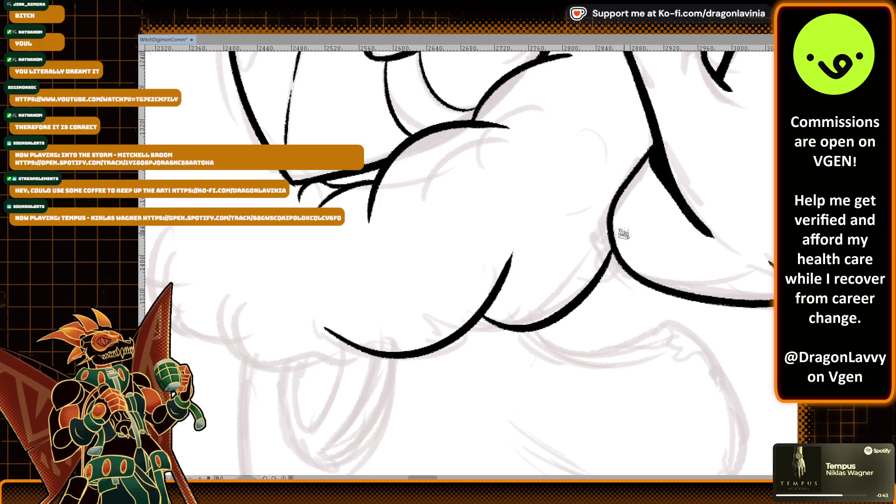
pyautogui.scroll(-1, 583, 254)
pyautogui.scroll(-1, 584, 254)
pyautogui.hotkey('ctrl', 'z')
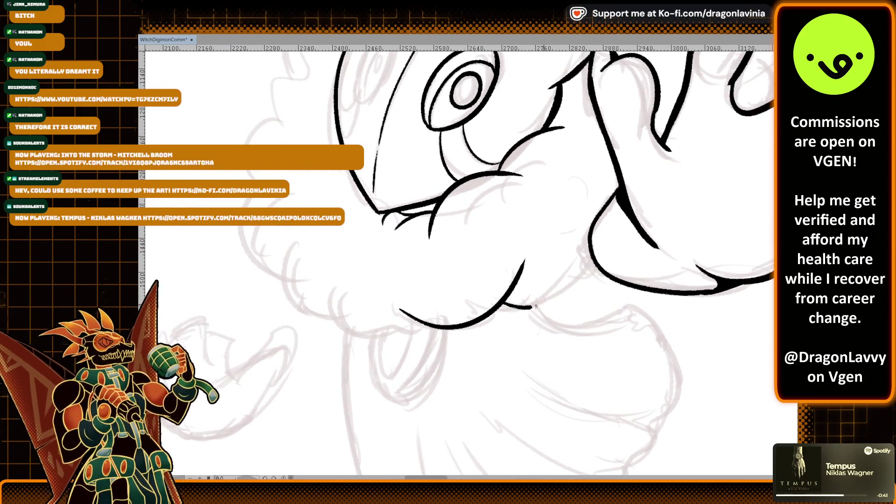
pyautogui.hotkey('ctrl', 'z')
pyautogui.moveTo(506, 307); pyautogui.dragTo(565, 287)
pyautogui.hotkey('ctrl', 'z')
pyautogui.scroll(3, 614, 256)
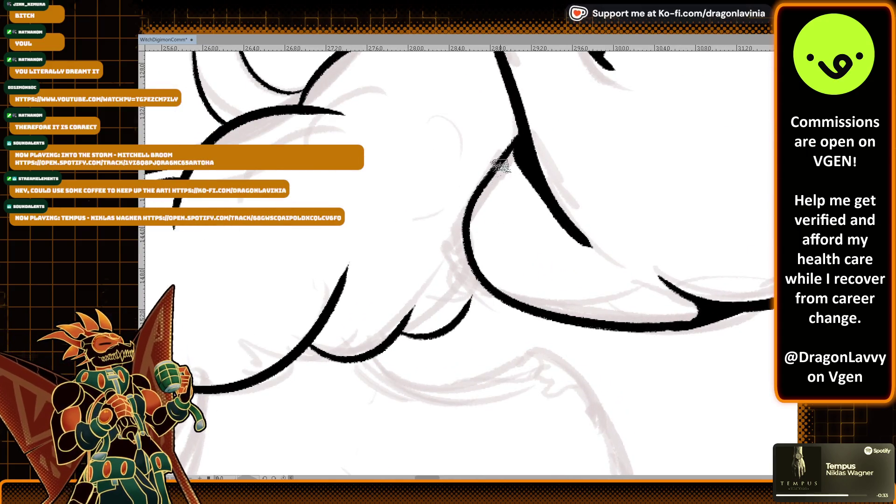
pyautogui.moveTo(519, 136)
pyautogui.mouseDown()
pyautogui.moveTo(467, 256)
pyautogui.moveTo(578, 295)
pyautogui.mouseUp()
# Step: Thicken the hand's left outline, lower edge, and finger lines up to the tip
pyautogui.hscroll(5, 578, 295)
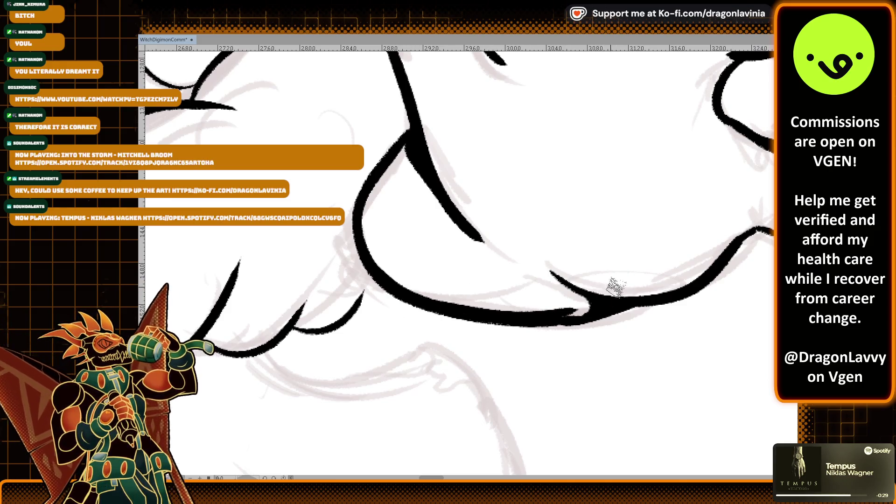
pyautogui.moveTo(357, 215); pyautogui.dragTo(406, 154)
pyautogui.hscroll(5, 486, 185)
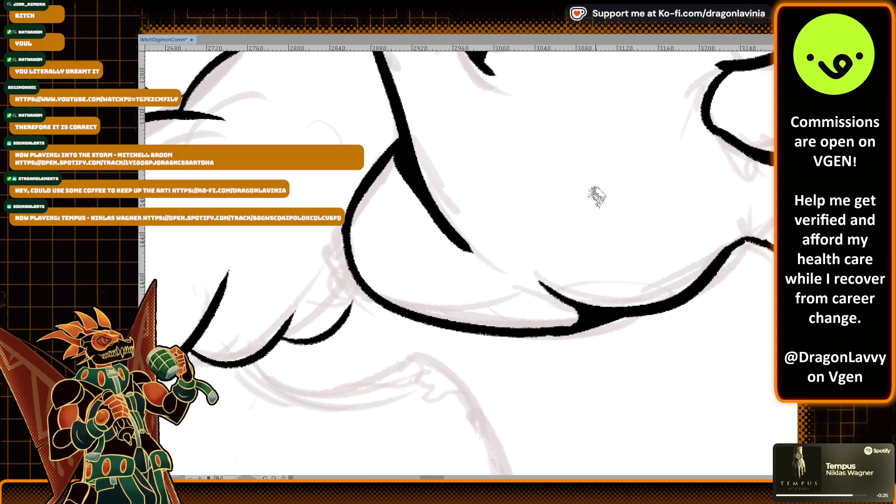
pyautogui.hscroll(5, 570, 191)
pyautogui.scroll(2, 513, 256)
pyautogui.moveTo(520, 279); pyautogui.dragTo(542, 283)
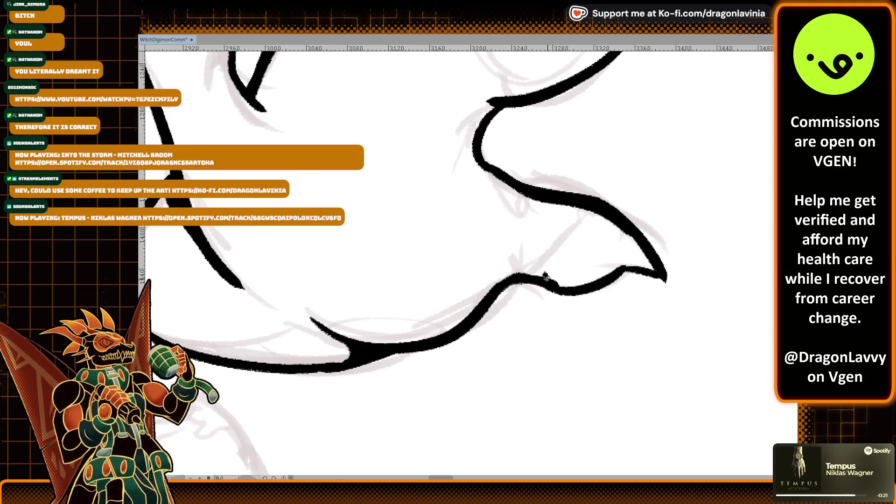
pyautogui.scroll(6, 606, 280)
pyautogui.hscroll(2, 592, 296)
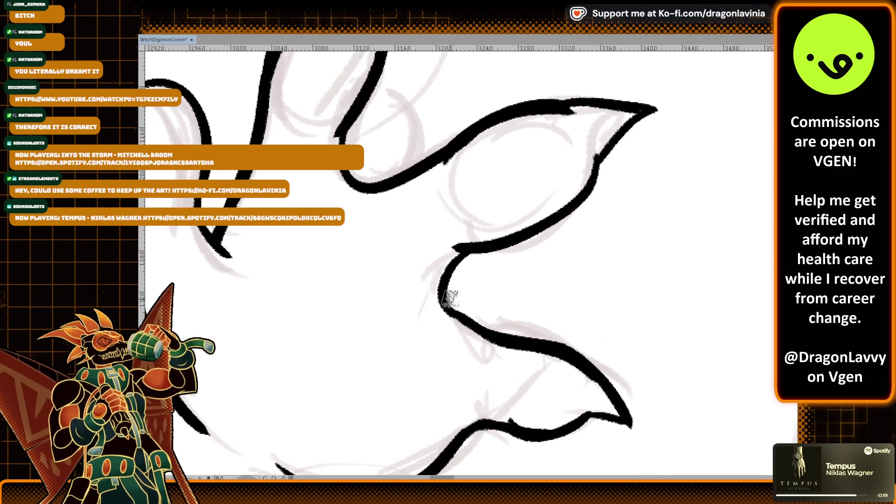
pyautogui.moveTo(445, 294); pyautogui.dragTo(520, 352)
pyautogui.scroll(3, 520, 352)
pyautogui.hscroll(2, 520, 352)
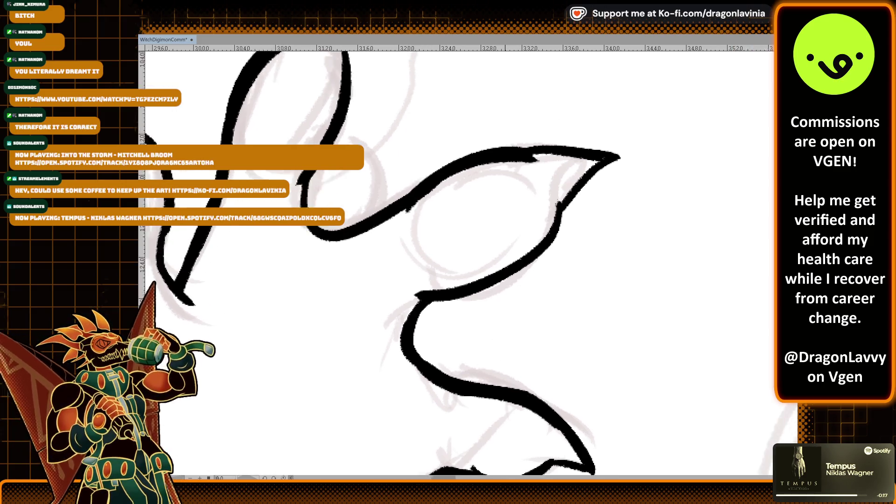
pyautogui.moveTo(544, 230); pyautogui.dragTo(600, 190)
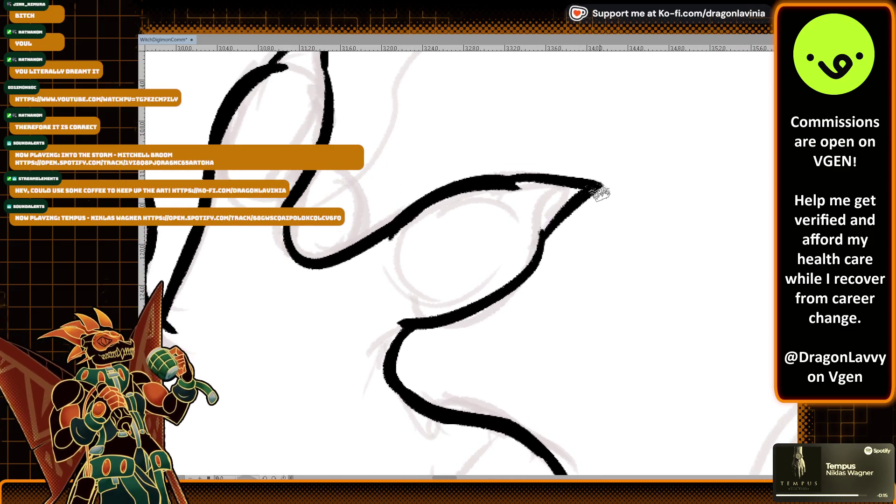
# Step: Retrace the lower finger line of the clawed hand
pyautogui.moveTo(407, 328); pyautogui.dragTo(546, 236)
pyautogui.hotkey('ctrl', 'z')
pyautogui.moveTo(457, 322); pyautogui.dragTo(546, 227)
pyautogui.hotkey('ctrl', 'z')
pyautogui.moveTo(416, 329); pyautogui.dragTo(522, 275)
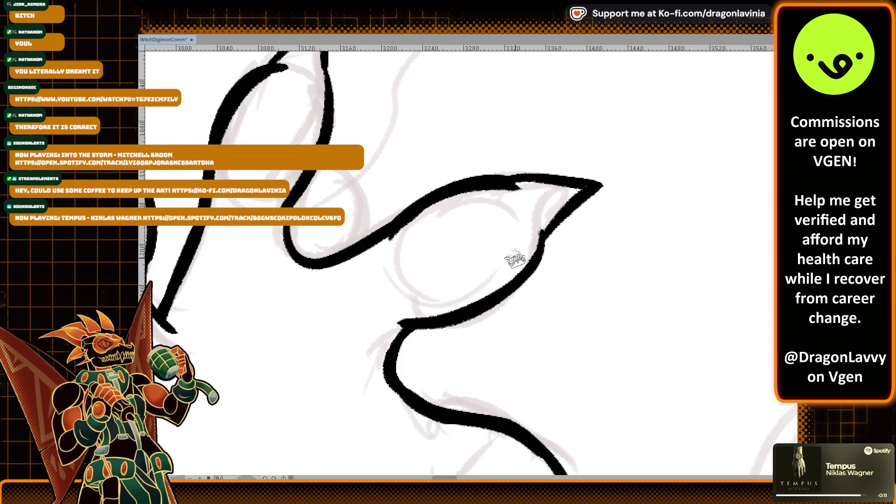
pyautogui.scroll(3, 513, 255)
pyautogui.hscroll(-2, 518, 280)
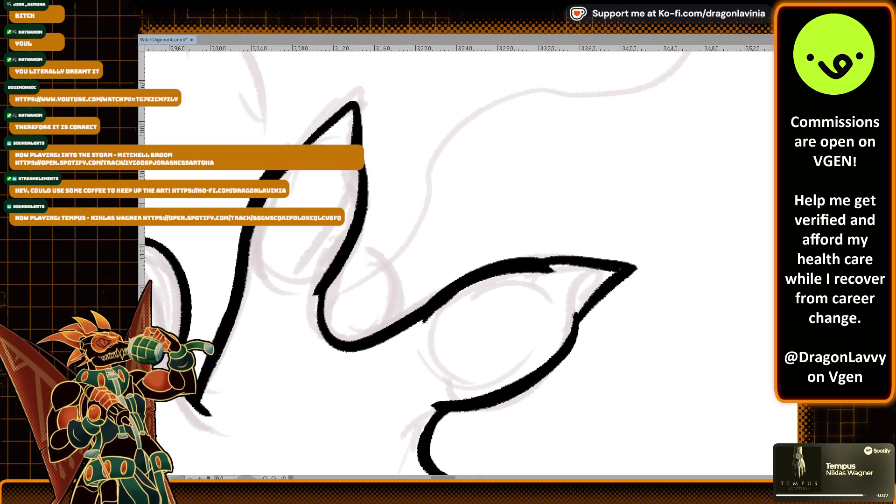
pyautogui.scroll(-4, 542, 240)
pyautogui.hscroll(2, 542, 241)
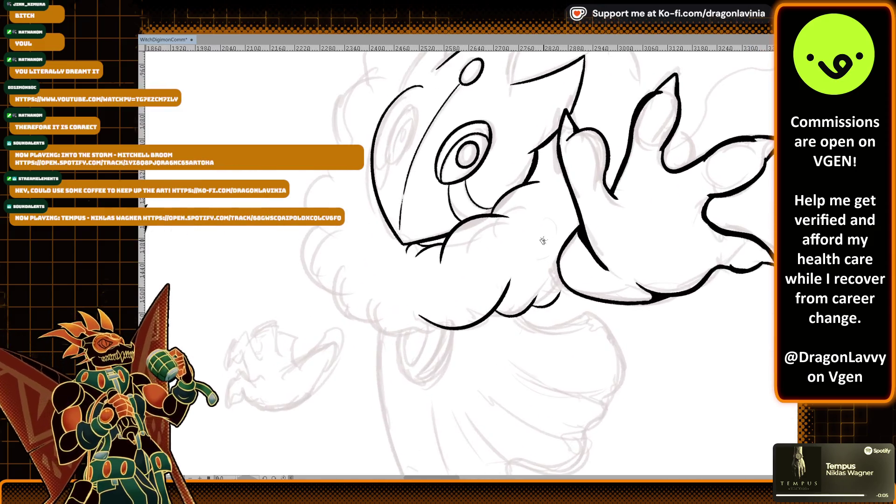
pyautogui.scroll(4, 563, 257)
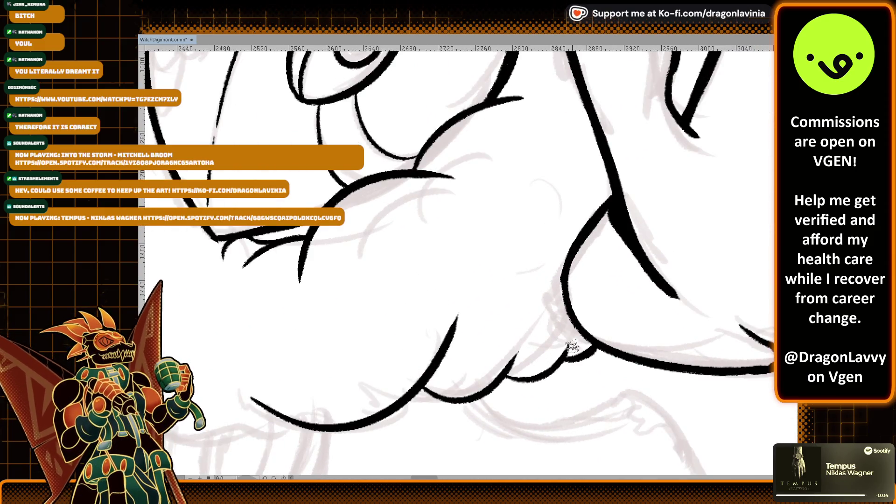
pyautogui.scroll(-2, 583, 333)
pyautogui.hscroll(-3, 609, 249)
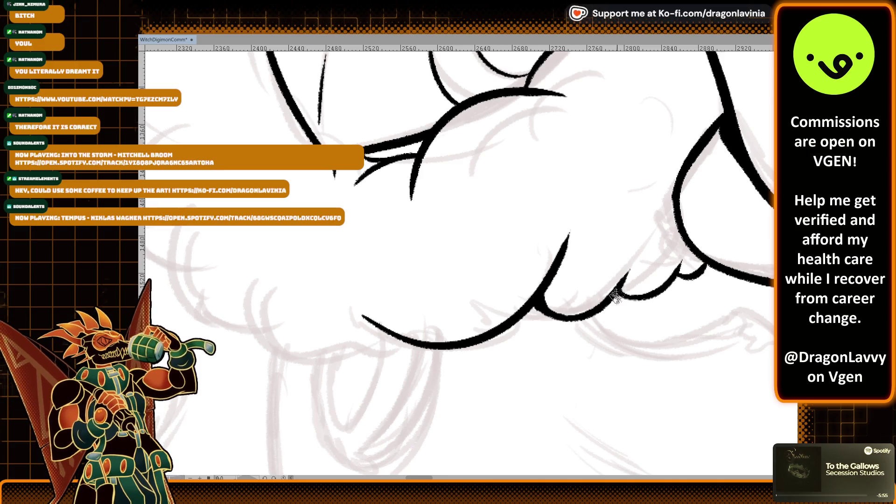
pyautogui.scroll(-5, 715, 116)
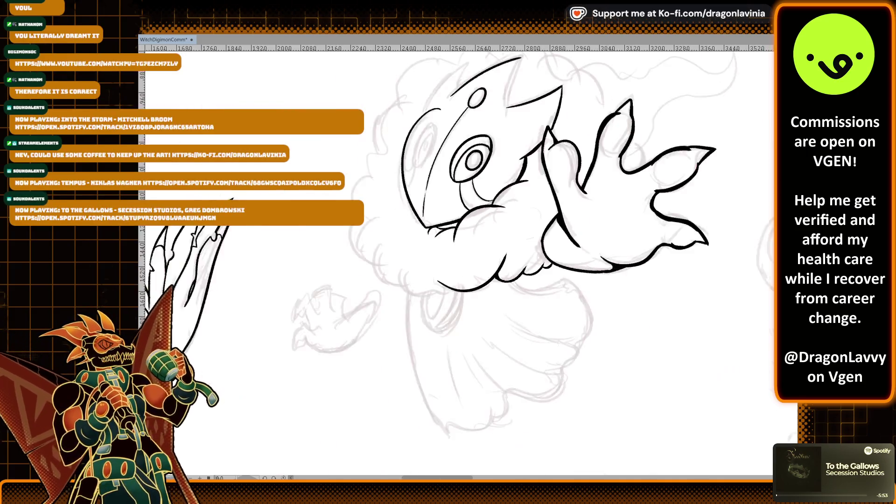
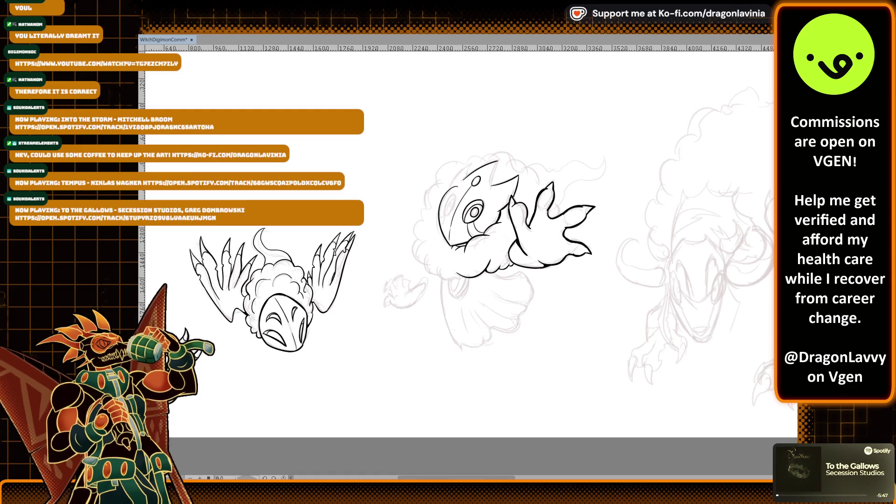
# Step: Ink the long lower curve of the middle creature's belly
pyautogui.scroll(10, 519, 219)
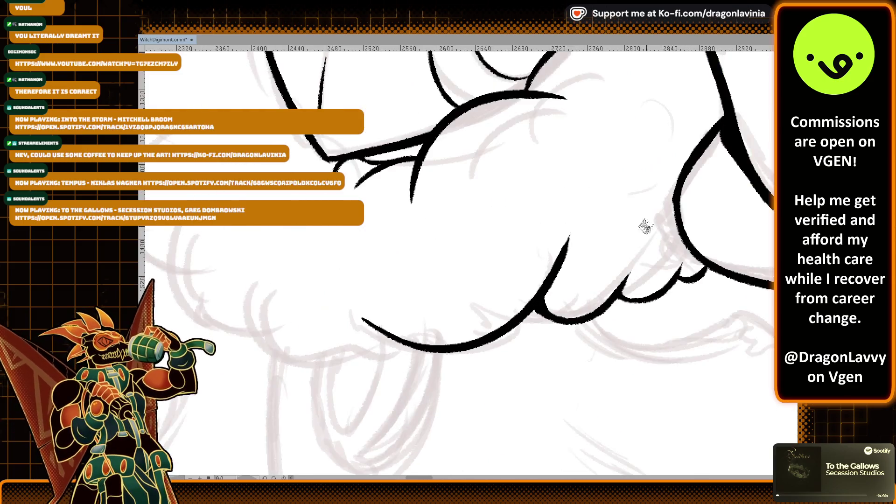
pyautogui.hotkey('ctrl', 'z')
pyautogui.moveTo(402, 243)
pyautogui.mouseDown()
pyautogui.moveTo(481, 341)
pyautogui.moveTo(536, 312)
pyautogui.moveTo(401, 247)
pyautogui.moveTo(385, 301)
pyautogui.moveTo(527, 314)
pyautogui.mouseUp()
pyautogui.hotkey('ctrl', 'z')
pyautogui.hotkey('ctrl', 'z')
# Step: Ink a curve down the cloud body's left side, starting higher up
pyautogui.scroll(2, 479, 290)
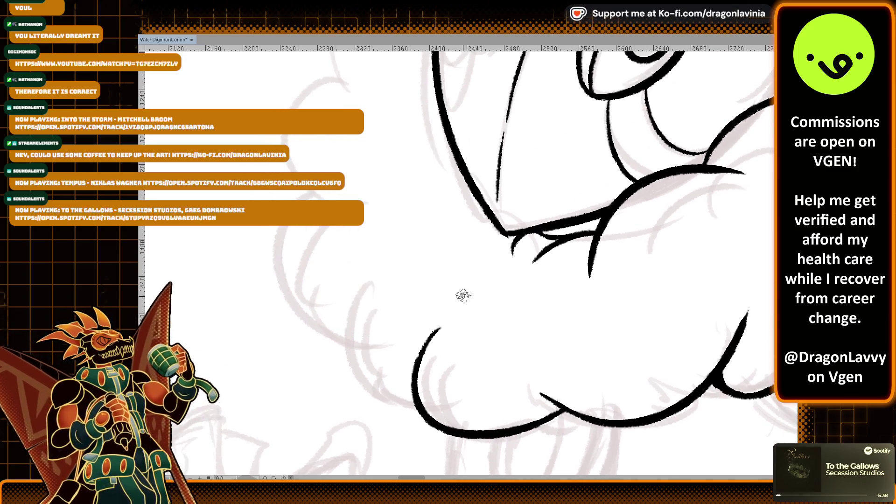
pyautogui.moveTo(371, 264); pyautogui.dragTo(416, 407)
pyautogui.hotkey('ctrl', 'z')
pyautogui.hotkey('ctrl', 'z')
pyautogui.moveTo(371, 265); pyautogui.dragTo(416, 409)
pyautogui.hotkey('ctrl', 'z')
pyautogui.moveTo(404, 236)
pyautogui.mouseDown()
pyautogui.moveTo(352, 367)
pyautogui.moveTo(422, 396)
pyautogui.mouseUp()
# Step: Trace the left cloud bump's outline, redrawing it several times
pyautogui.moveTo(370, 257); pyautogui.dragTo(380, 323)
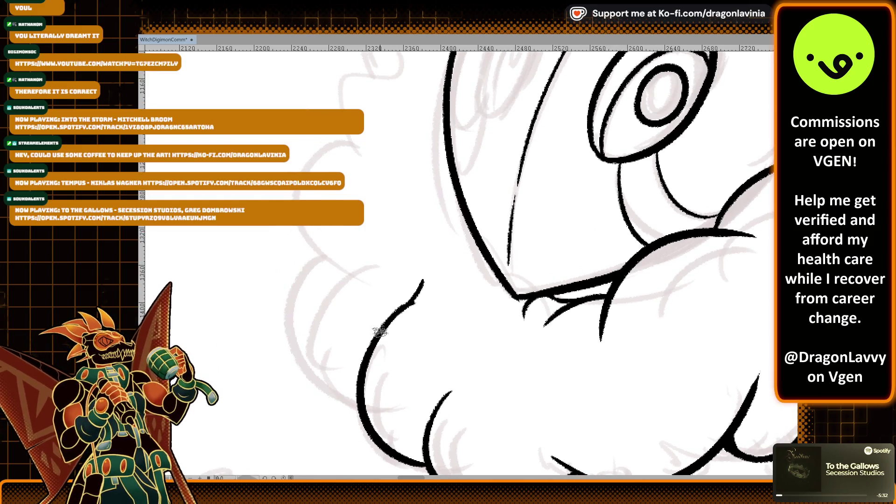
pyautogui.moveTo(363, 393)
pyautogui.mouseDown()
pyautogui.moveTo(308, 299)
pyautogui.moveTo(389, 228)
pyautogui.moveTo(327, 233)
pyautogui.mouseUp()
pyautogui.hotkey('ctrl', 'z')
pyautogui.hotkey('ctrl', 'z')
pyautogui.moveTo(361, 401); pyautogui.dragTo(385, 226)
pyautogui.hotkey('ctrl', 'z')
pyautogui.moveTo(355, 410); pyautogui.dragTo(368, 226)
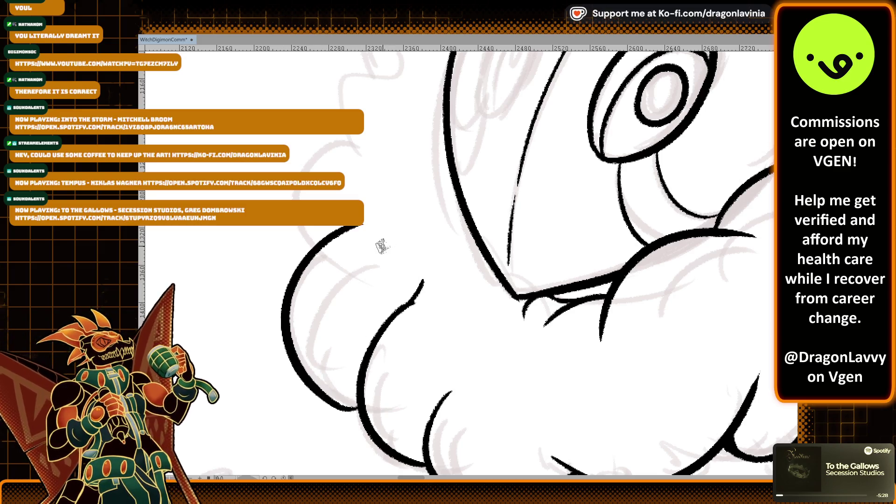
pyautogui.scroll(3, 382, 304)
pyautogui.scroll(-3, 377, 363)
pyautogui.hotkey('ctrl', 'z')
pyautogui.moveTo(361, 405); pyautogui.dragTo(387, 262)
pyautogui.hotkey('ctrl', 'z')
pyautogui.moveTo(401, 422)
pyautogui.mouseDown()
pyautogui.moveTo(372, 254)
pyautogui.moveTo(441, 243)
pyautogui.mouseUp()
# Step: Ink the long curve running up the cloud's left edge
pyautogui.hotkey('ctrl', 'z')
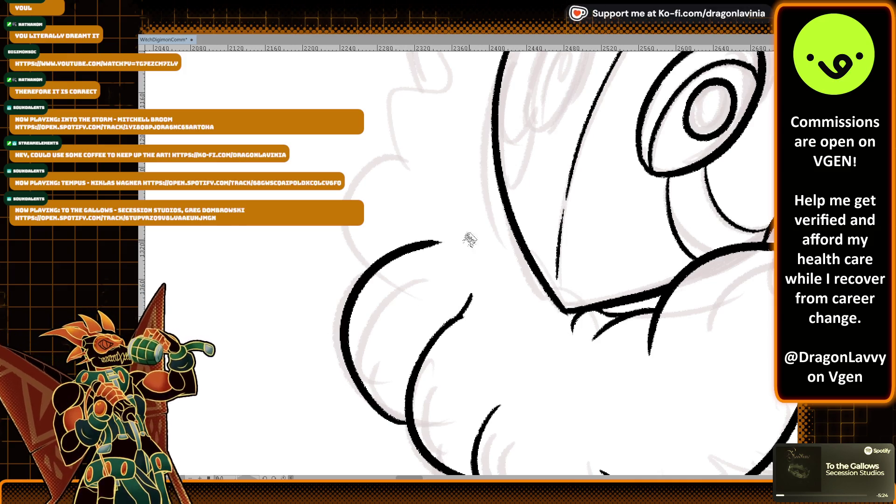
pyautogui.scroll(2, 387, 333)
pyautogui.moveTo(310, 333); pyautogui.dragTo(374, 243)
pyautogui.hotkey('ctrl', 'z')
pyautogui.moveTo(308, 369); pyautogui.dragTo(388, 247)
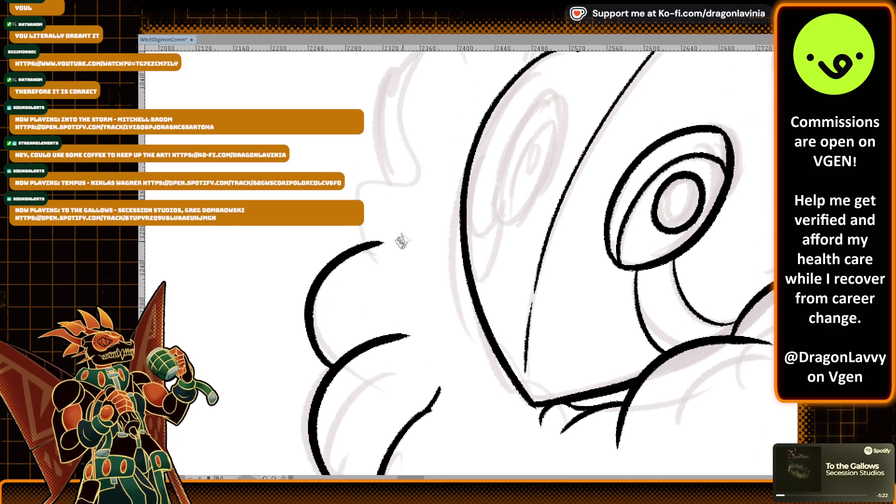
pyautogui.scroll(3, 371, 343)
pyautogui.hotkey('ctrl', 'z')
pyautogui.moveTo(325, 382)
pyautogui.mouseDown()
pyautogui.moveTo(339, 307)
pyautogui.moveTo(337, 317)
pyautogui.moveTo(426, 194)
pyautogui.mouseUp()
pyautogui.hotkey('ctrl', 'z')
pyautogui.moveTo(332, 313)
pyautogui.mouseDown()
pyautogui.moveTo(350, 234)
pyautogui.moveTo(435, 159)
pyautogui.mouseUp()
# Step: Ink the head outline up toward the ear and thicken the inner ear line
pyautogui.scroll(3, 436, 168)
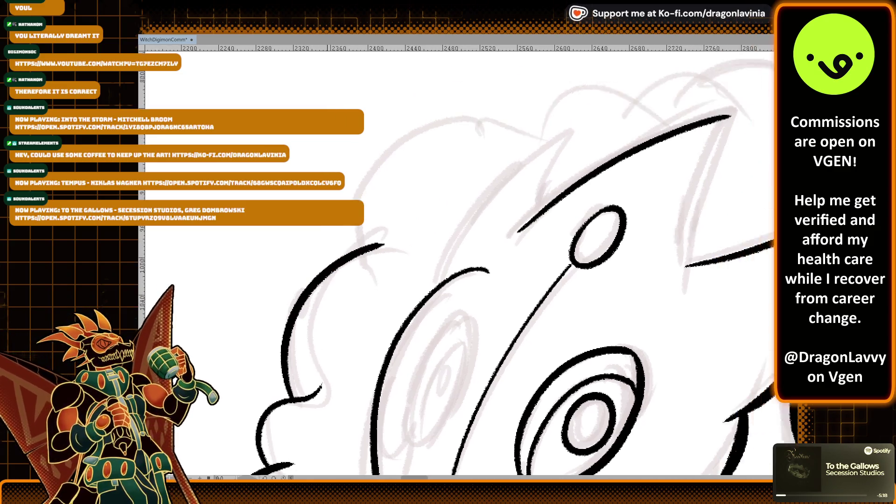
pyautogui.hscroll(1, 449, 204)
pyautogui.moveTo(373, 304)
pyautogui.mouseDown()
pyautogui.moveTo(529, 140)
pyautogui.moveTo(487, 217)
pyautogui.mouseUp()
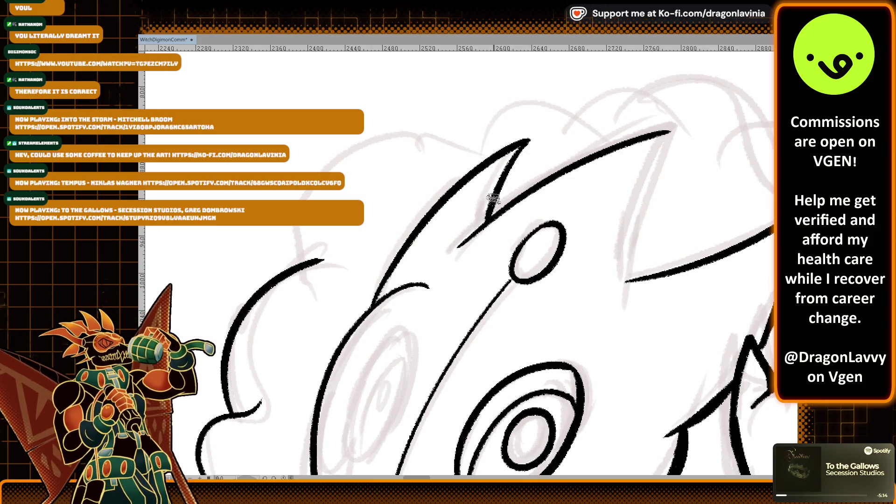
pyautogui.moveTo(519, 149); pyautogui.dragTo(487, 215)
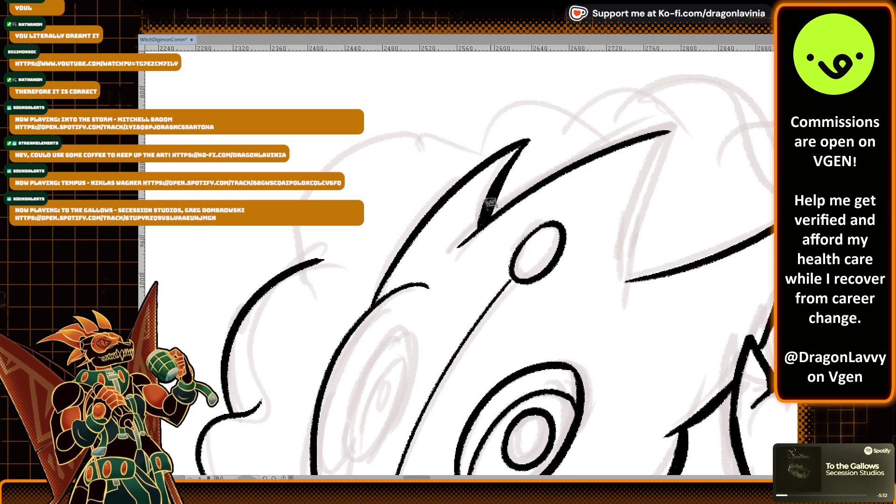
pyautogui.scroll(-3, 482, 220)
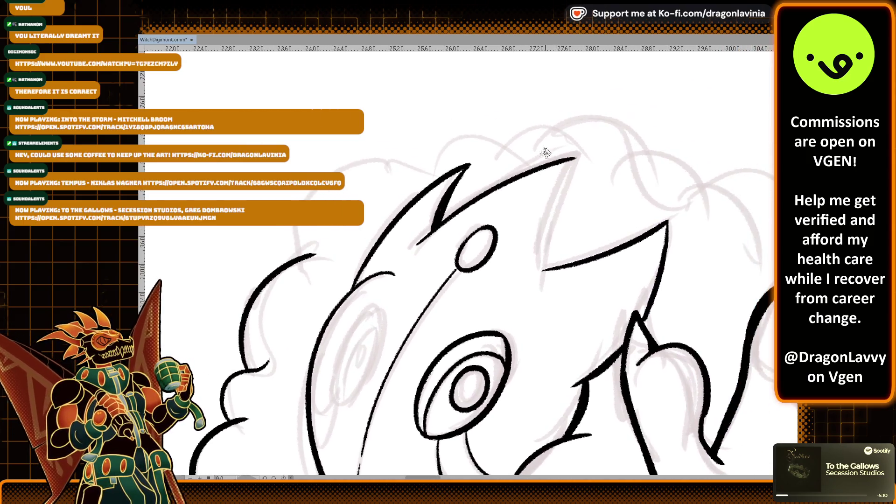
# Step: Ink the ear line from its tip downward, ending in a hook with a thinned end
pyautogui.scroll(2, 560, 186)
pyautogui.moveTo(581, 131); pyautogui.dragTo(515, 348)
pyautogui.hotkey('ctrl', 'z')
pyautogui.moveTo(578, 133)
pyautogui.mouseDown()
pyautogui.moveTo(532, 347)
pyautogui.moveTo(535, 264)
pyautogui.mouseUp()
pyautogui.moveTo(529, 338)
pyautogui.mouseDown()
pyautogui.moveTo(527, 327)
pyautogui.moveTo(529, 335)
pyautogui.mouseUp()
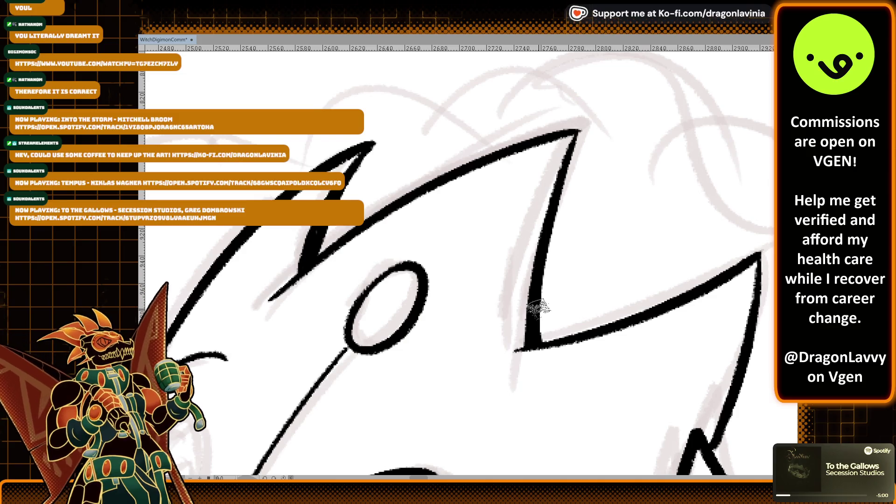
# Step: Ink an ellipse around the sketched left eye
pyautogui.scroll(-5, 510, 272)
pyautogui.scroll(3, 509, 272)
pyautogui.moveTo(484, 263); pyautogui.dragTo(459, 341)
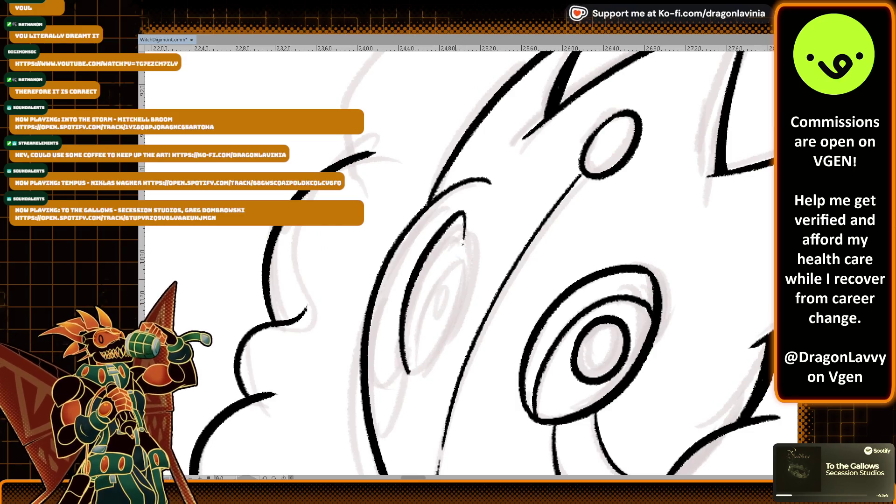
pyautogui.moveTo(409, 372); pyautogui.dragTo(433, 336)
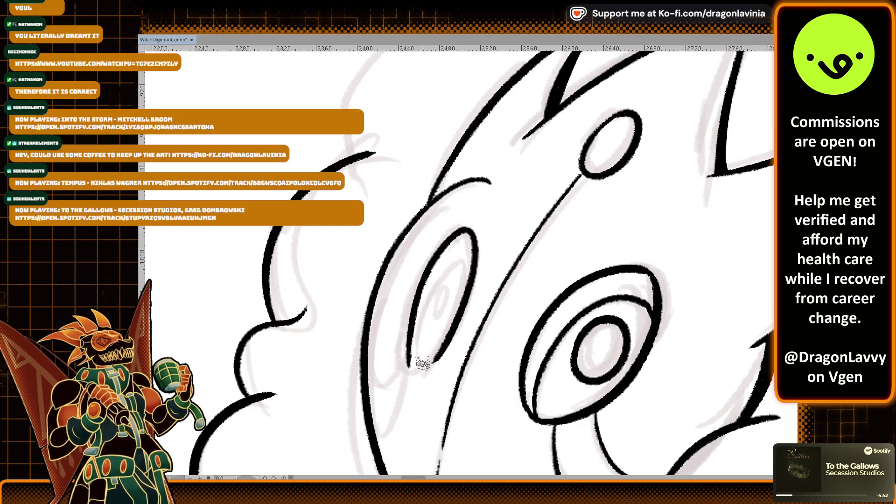
pyautogui.hotkey('ctrl', 'z')
pyautogui.moveTo(405, 374)
pyautogui.mouseDown()
pyautogui.moveTo(448, 327)
pyautogui.moveTo(443, 336)
pyautogui.mouseUp()
# Step: Close the bottom of the left eye ellipse with a clean stroke
pyautogui.hotkey('ctrl', 'z')
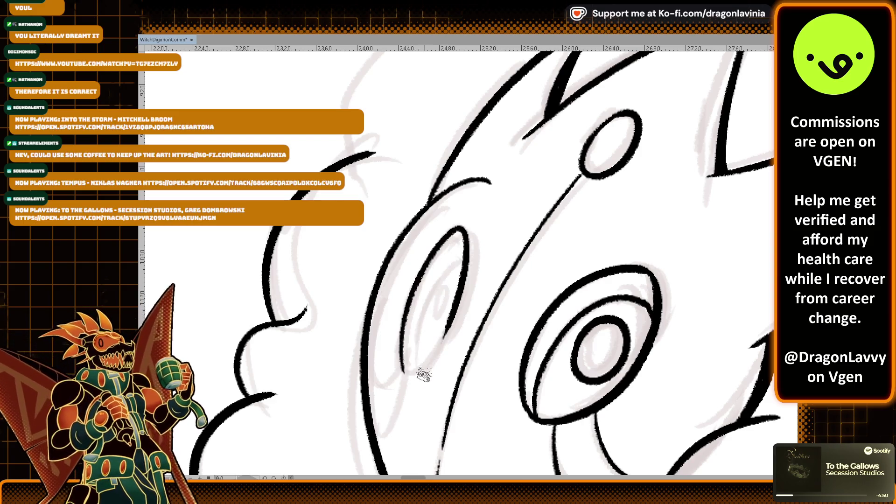
pyautogui.moveTo(402, 371); pyautogui.dragTo(444, 329)
pyautogui.hotkey('ctrl', 'z')
pyautogui.hotkey('ctrl', 'z')
pyautogui.moveTo(402, 371)
pyautogui.mouseDown()
pyautogui.moveTo(445, 328)
pyautogui.moveTo(441, 322)
pyautogui.mouseUp()
pyautogui.hotkey('ctrl', 'z')
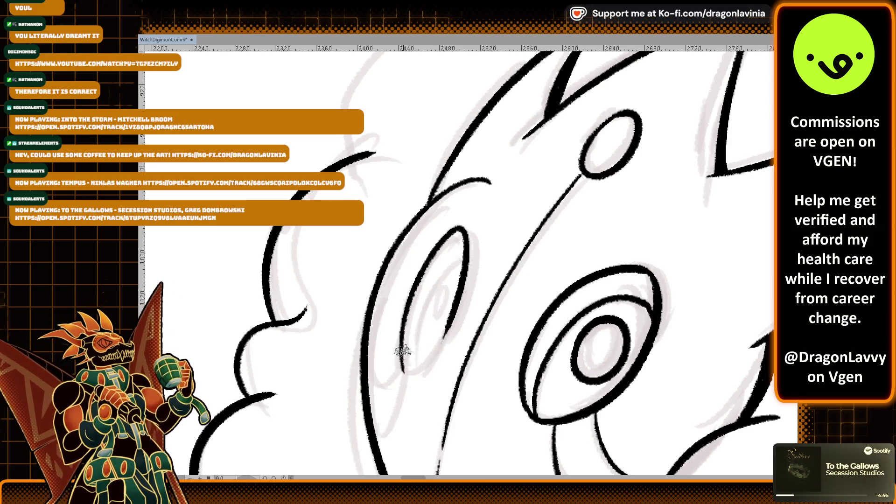
pyautogui.moveTo(403, 371); pyautogui.dragTo(459, 306)
# Step: Add a small inner oval inside the left eye
pyautogui.hotkey('ctrl', 'z')
pyautogui.moveTo(402, 371); pyautogui.dragTo(457, 298)
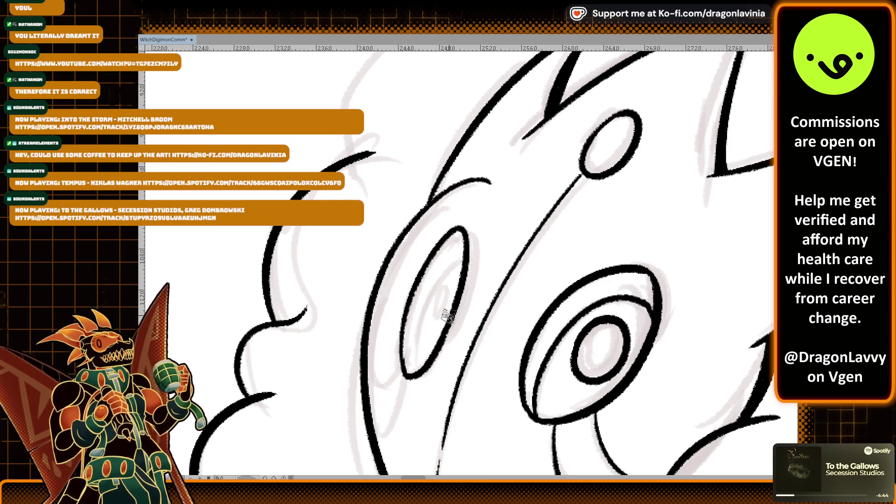
pyautogui.scroll(1, 416, 354)
pyautogui.moveTo(400, 421)
pyautogui.mouseDown()
pyautogui.moveTo(404, 383)
pyautogui.moveTo(446, 313)
pyautogui.mouseUp()
pyautogui.hotkey('ctrl', 'z')
pyautogui.hotkey('ctrl', 'z')
pyautogui.scroll(2, 450, 332)
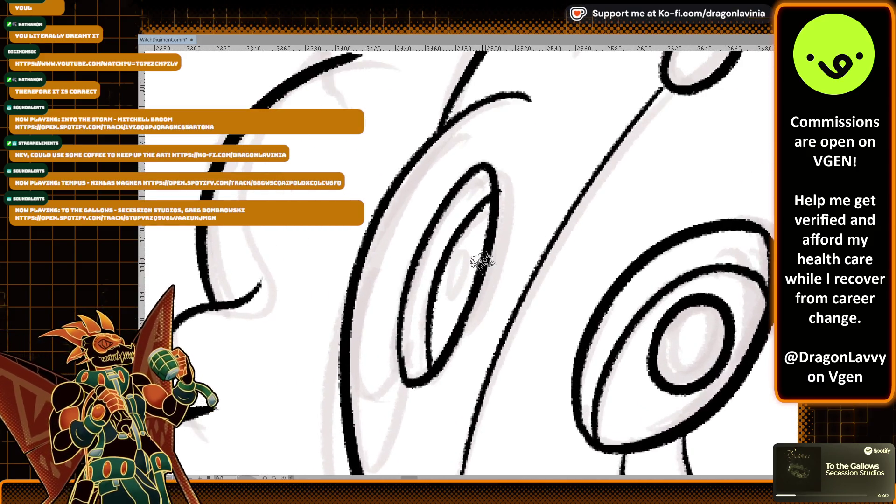
pyautogui.hotkey('ctrl', 'z')
pyautogui.moveTo(404, 377); pyautogui.dragTo(491, 208)
pyautogui.hotkey('ctrl', 'z')
pyautogui.moveTo(422, 361)
pyautogui.mouseDown()
pyautogui.moveTo(494, 205)
pyautogui.moveTo(432, 371)
pyautogui.mouseUp()
pyautogui.hotkey('ctrl', 'z')
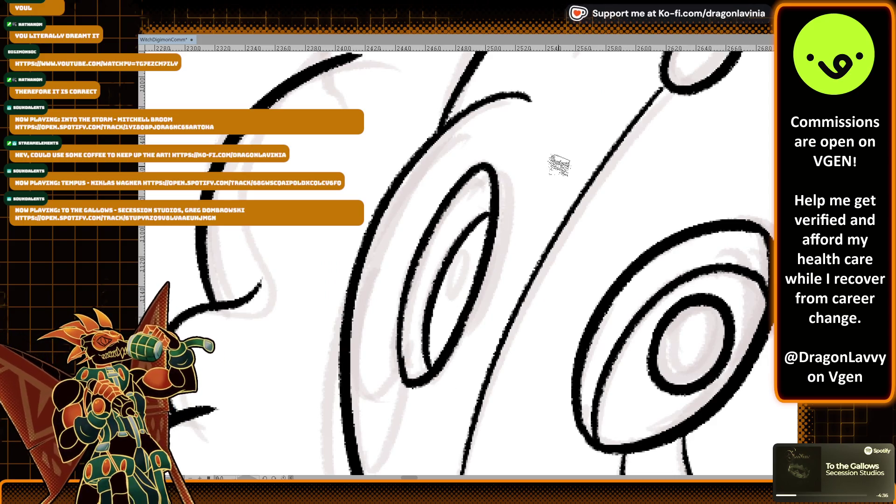
pyautogui.moveTo(483, 240)
pyautogui.mouseDown()
pyautogui.moveTo(466, 262)
pyautogui.moveTo(478, 247)
pyautogui.mouseUp()
pyautogui.scroll(-2, 478, 245)
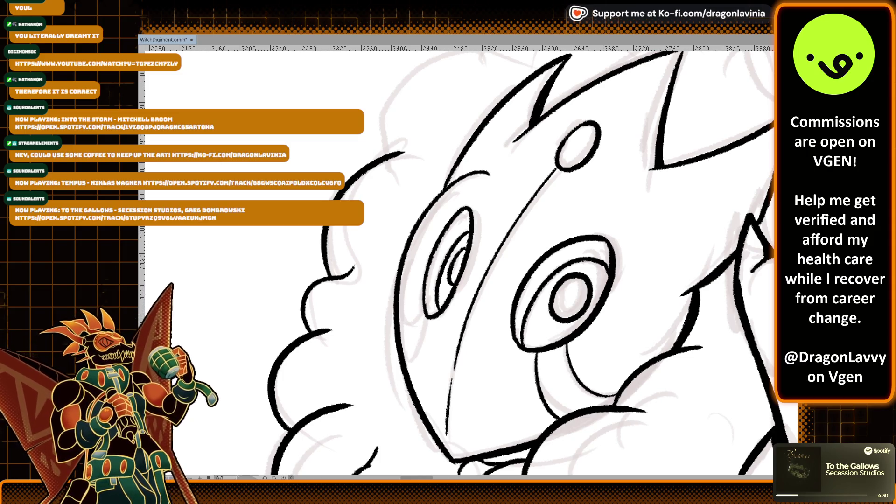
# Step: Ink the first bumpy arcs of the cloud outline above the head
pyautogui.scroll(-3, 526, 227)
pyautogui.scroll(4, 526, 227)
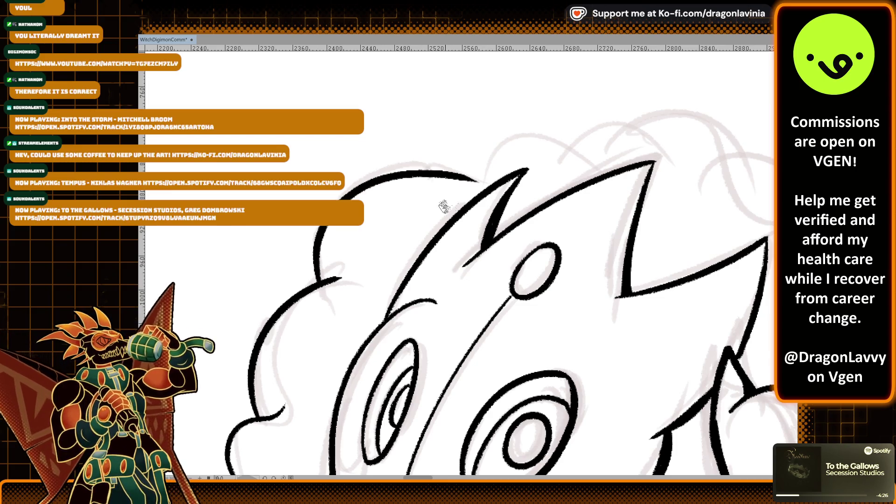
pyautogui.moveTo(536, 154); pyautogui.dragTo(431, 204)
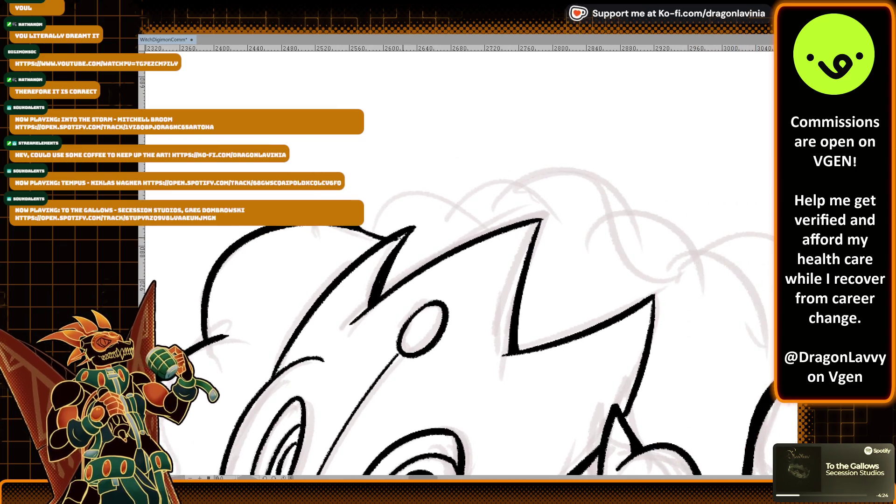
pyautogui.moveTo(363, 232)
pyautogui.mouseDown()
pyautogui.moveTo(438, 202)
pyautogui.moveTo(411, 188)
pyautogui.moveTo(494, 212)
pyautogui.mouseUp()
pyautogui.hotkey('ctrl', 'z')
pyautogui.moveTo(500, 146); pyautogui.dragTo(444, 178)
pyautogui.moveTo(411, 231); pyautogui.dragTo(511, 252)
pyautogui.hotkey('ctrl', 'z')
pyautogui.moveTo(483, 214)
pyautogui.mouseDown()
pyautogui.moveTo(502, 201)
pyautogui.moveTo(579, 245)
pyautogui.moveTo(518, 197)
pyautogui.mouseUp()
pyautogui.hotkey('ctrl', 'z')
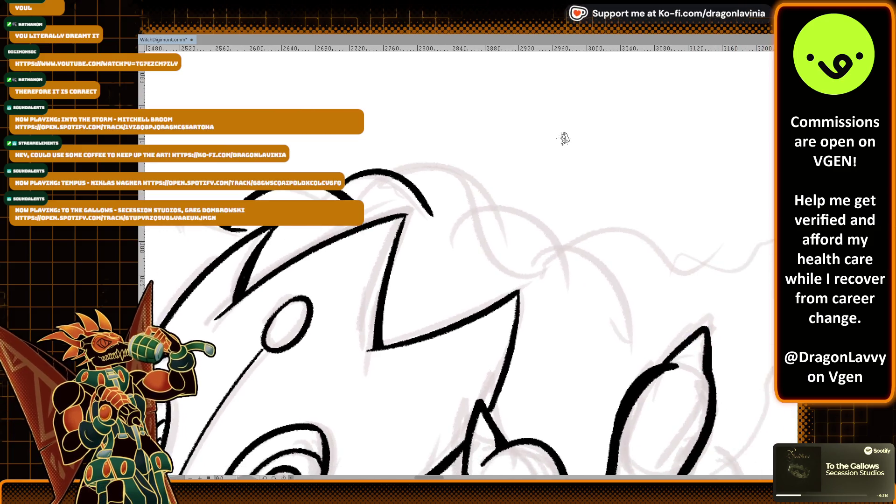
# Step: Ink the bumpy arcs over the top of the upper cloud
pyautogui.moveTo(519, 275)
pyautogui.mouseDown()
pyautogui.moveTo(589, 247)
pyautogui.moveTo(648, 298)
pyautogui.mouseUp()
pyautogui.hotkey('ctrl', 'z')
pyautogui.hotkey('ctrl', 'z')
pyautogui.hotkey('ctrl', 'z')
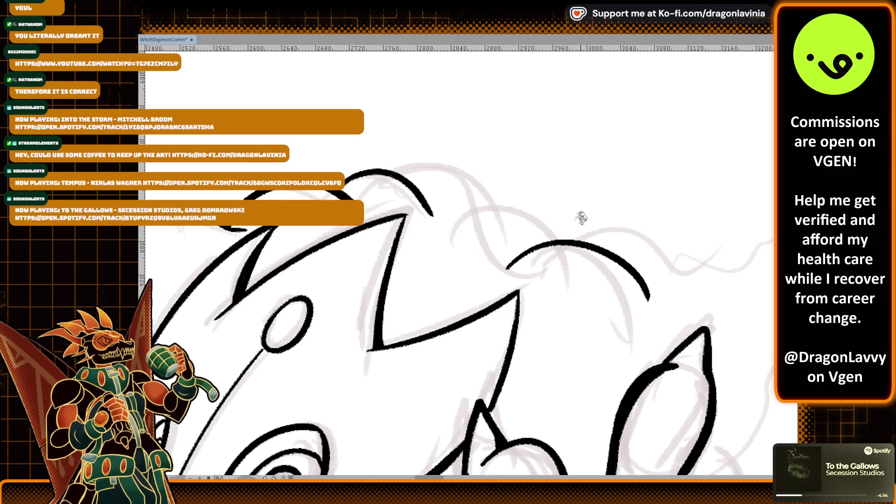
pyautogui.moveTo(558, 239); pyautogui.dragTo(449, 232)
pyautogui.moveTo(405, 176); pyautogui.dragTo(503, 205)
pyautogui.hotkey('ctrl', 'z')
pyautogui.moveTo(404, 175)
pyautogui.mouseDown()
pyautogui.moveTo(513, 180)
pyautogui.moveTo(463, 162)
pyautogui.moveTo(508, 198)
pyautogui.mouseUp()
pyautogui.hotkey('ctrl', 'z')
pyautogui.scroll(-5, 551, 196)
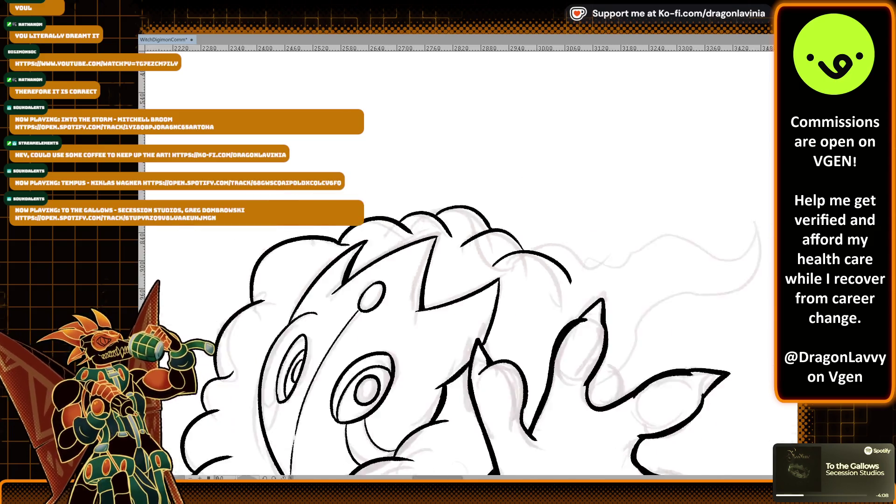
pyautogui.scroll(3, 551, 196)
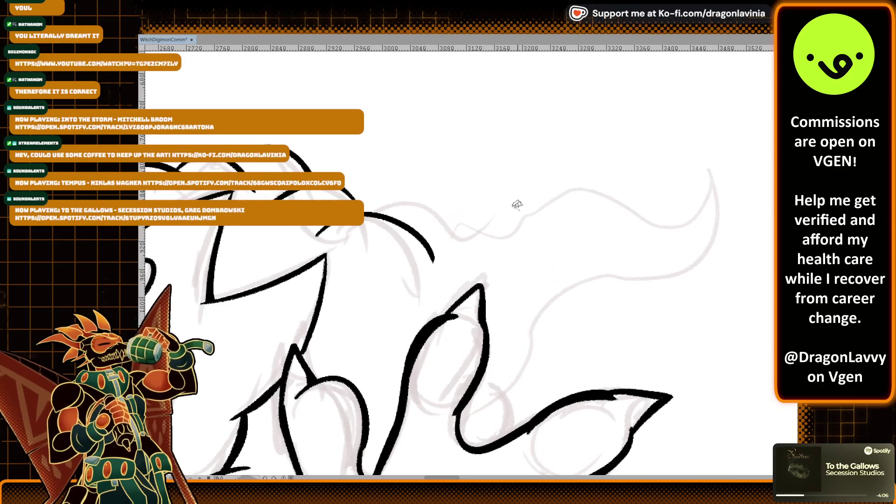
# Step: Ink the tail's top edge extending right, with the tip curving upward
pyautogui.moveTo(376, 211); pyautogui.dragTo(496, 232)
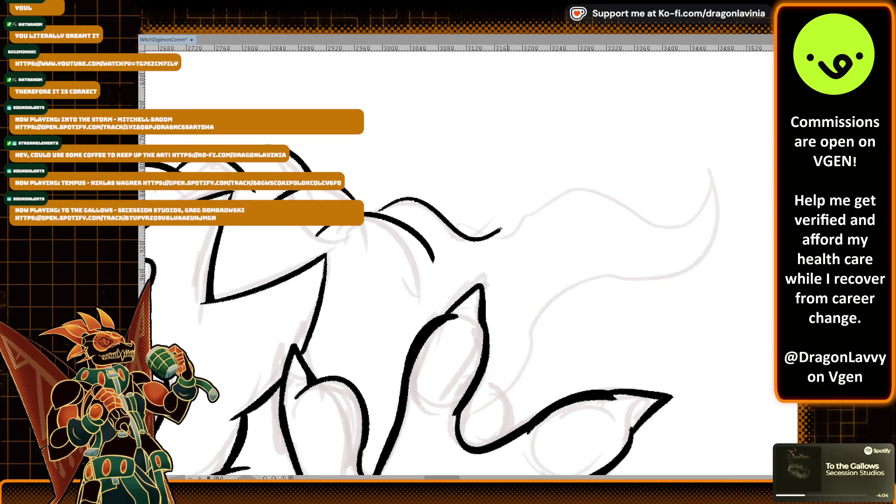
pyautogui.moveTo(595, 209); pyautogui.dragTo(702, 220)
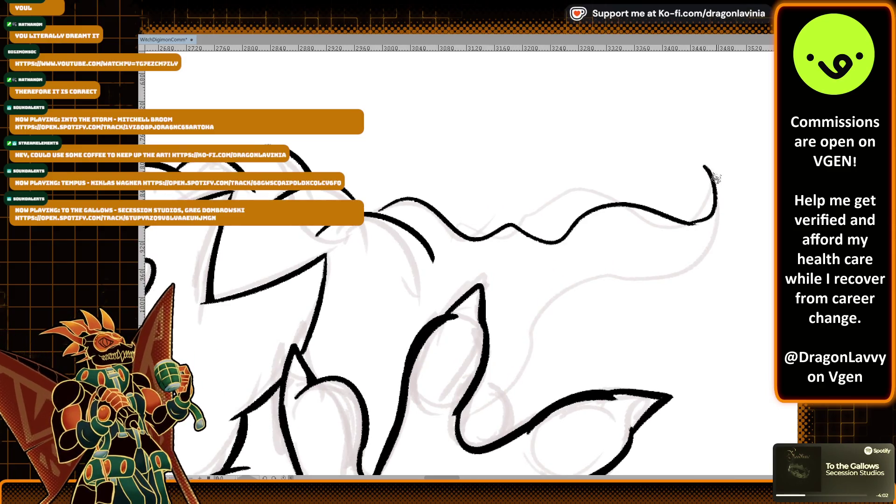
pyautogui.hotkey('ctrl', 'z')
pyautogui.moveTo(690, 224); pyautogui.dragTo(714, 184)
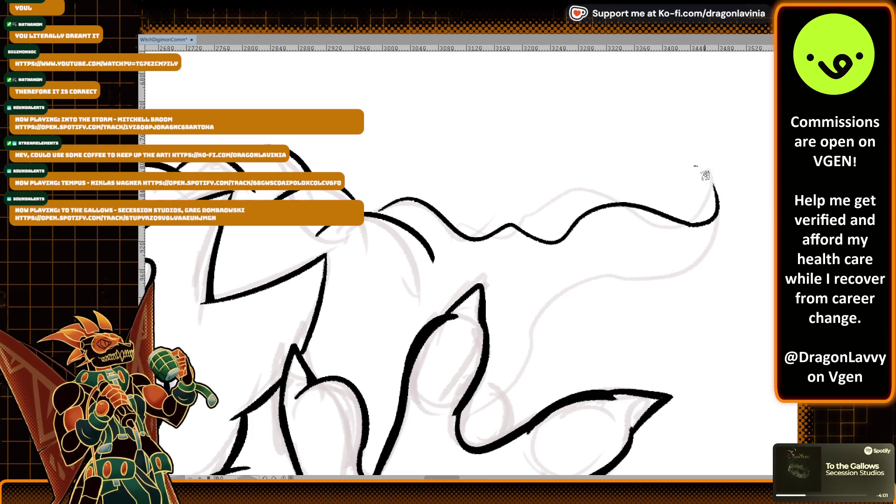
pyautogui.hotkey('ctrl', 'z')
pyautogui.moveTo(690, 224); pyautogui.dragTo(695, 162)
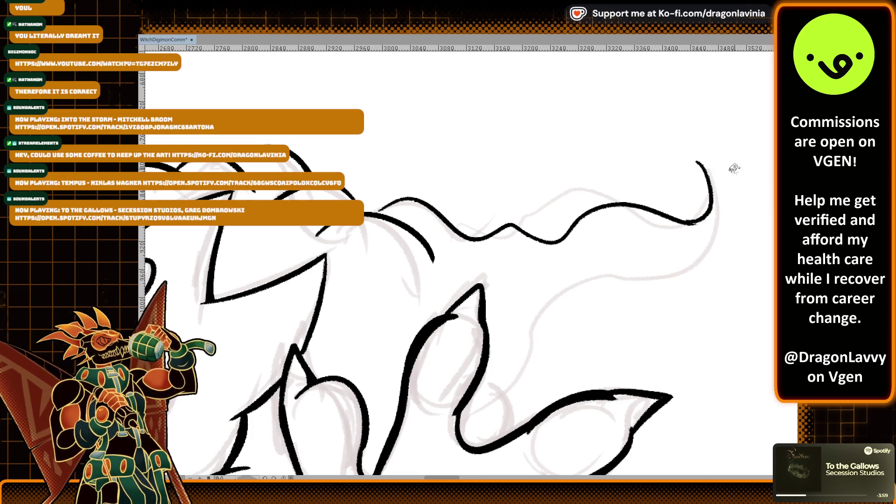
# Step: Ink the tail's long lower edge curving down beside the claw
pyautogui.moveTo(724, 212); pyautogui.dragTo(554, 306)
pyautogui.hotkey('ctrl', 'z')
pyautogui.moveTo(693, 163)
pyautogui.mouseDown()
pyautogui.moveTo(654, 284)
pyautogui.moveTo(522, 339)
pyautogui.moveTo(626, 226)
pyautogui.moveTo(569, 322)
pyautogui.mouseUp()
pyautogui.hotkey('ctrl', 'z')
pyautogui.moveTo(616, 225); pyautogui.dragTo(556, 314)
pyautogui.hotkey('ctrl', 'z')
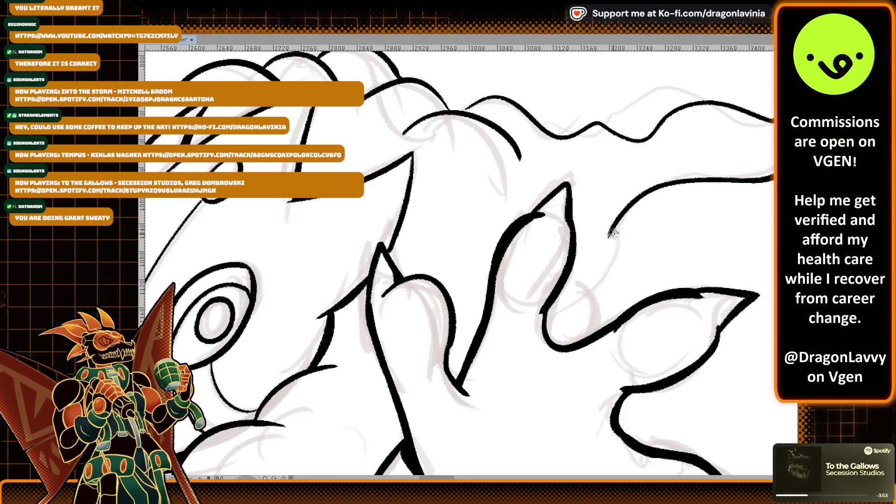
pyautogui.moveTo(613, 236); pyautogui.dragTo(574, 316)
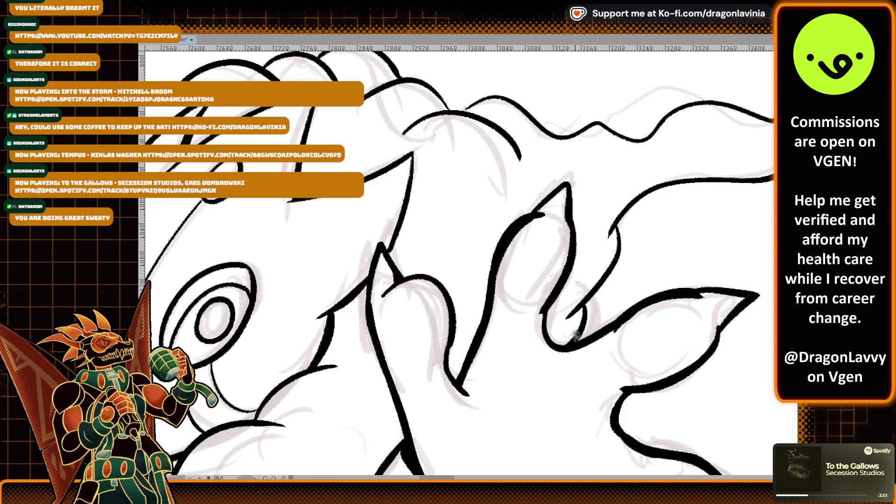
pyautogui.scroll(-5, 547, 301)
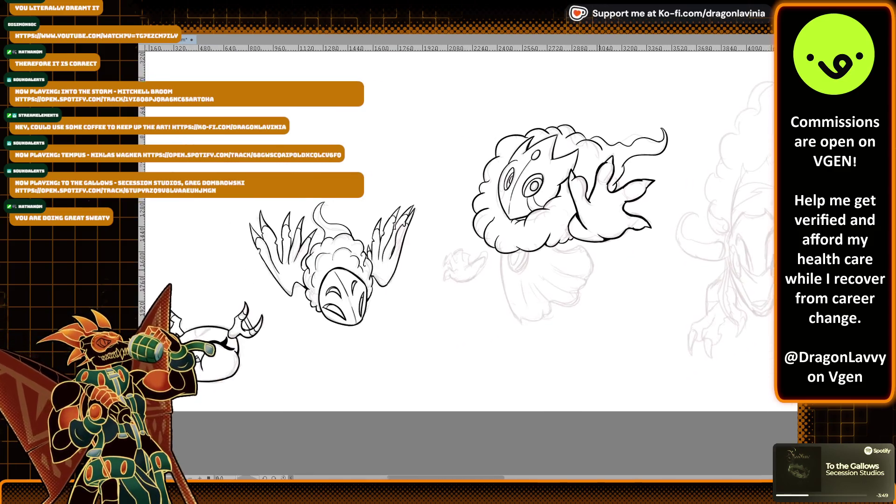
# Step: Ink the U-shaped tongue outline under the cloud, retrying until clean, and thicken its right side
pyautogui.scroll(3, 547, 300)
pyautogui.scroll(5, 546, 300)
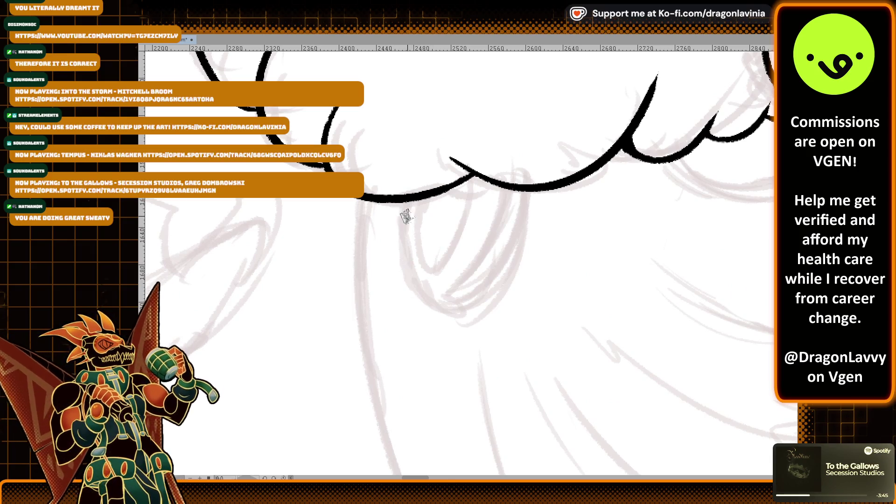
pyautogui.moveTo(395, 203); pyautogui.dragTo(507, 334)
pyautogui.hotkey('ctrl', 'z')
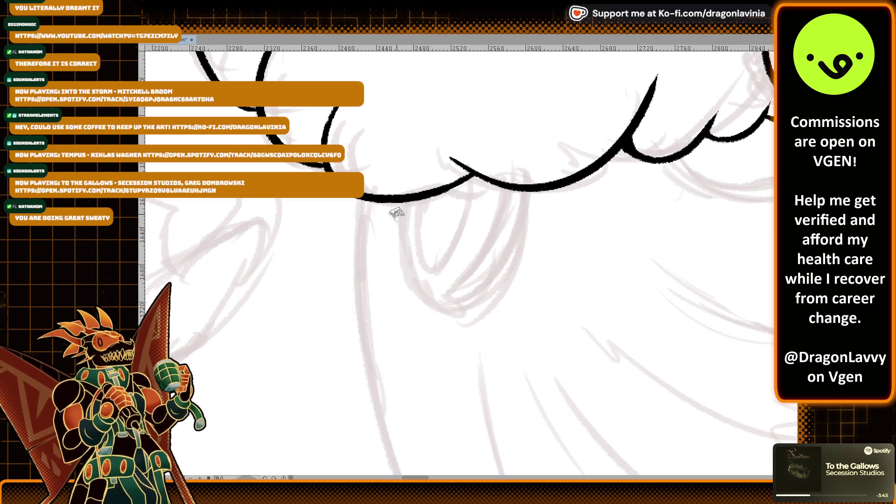
pyautogui.moveTo(398, 205); pyautogui.dragTo(514, 213)
pyautogui.scroll(-9, 458, 261)
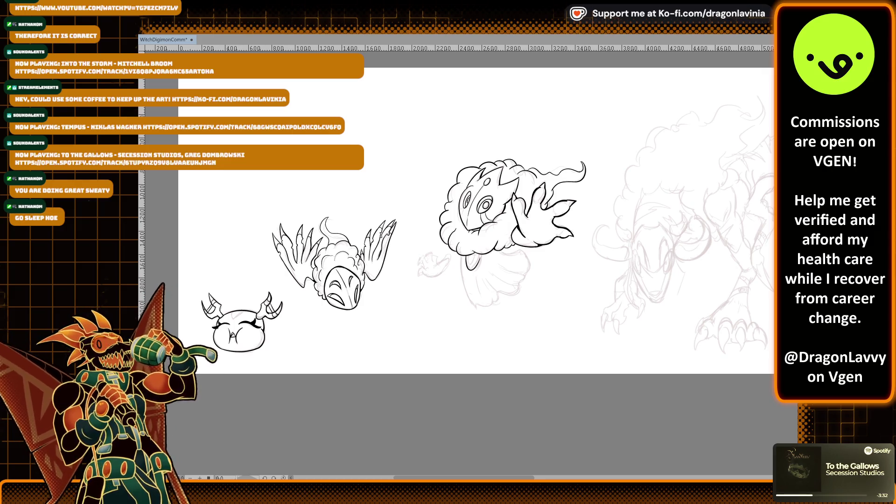
pyautogui.scroll(9, 573, 131)
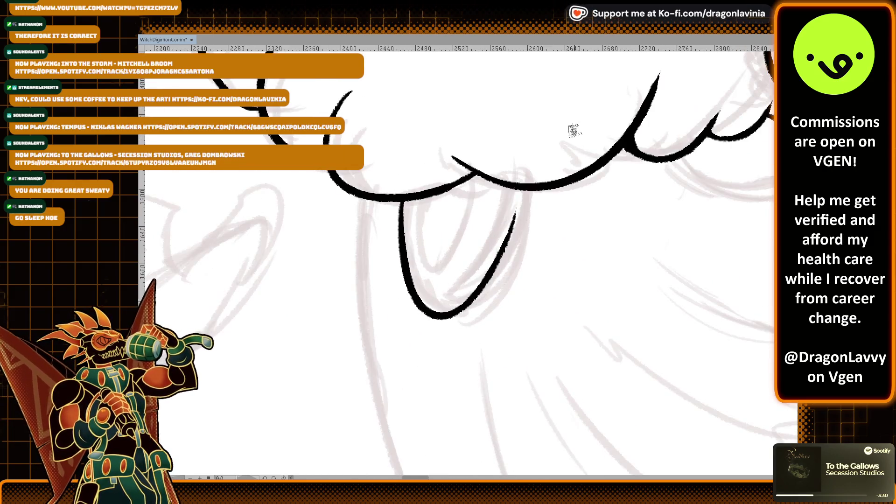
pyautogui.moveTo(412, 205); pyautogui.dragTo(402, 275)
pyautogui.hotkey('ctrl', 'z')
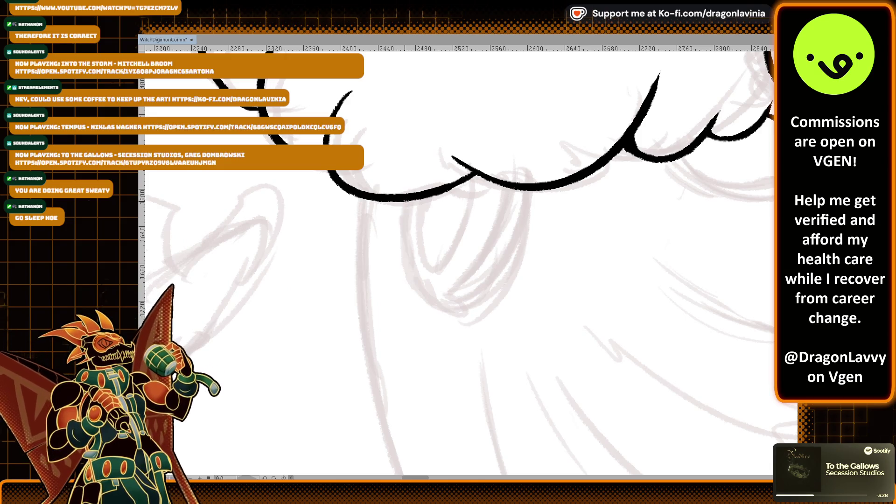
pyautogui.moveTo(413, 210)
pyautogui.mouseDown()
pyautogui.moveTo(517, 200)
pyautogui.moveTo(524, 183)
pyautogui.mouseUp()
pyautogui.hotkey('ctrl', 'z')
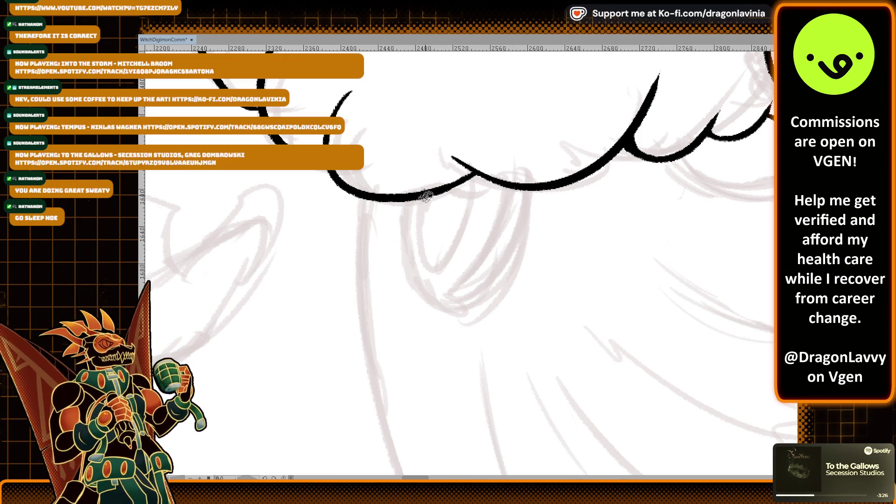
pyautogui.moveTo(405, 203)
pyautogui.mouseDown()
pyautogui.moveTo(402, 245)
pyautogui.moveTo(524, 189)
pyautogui.mouseUp()
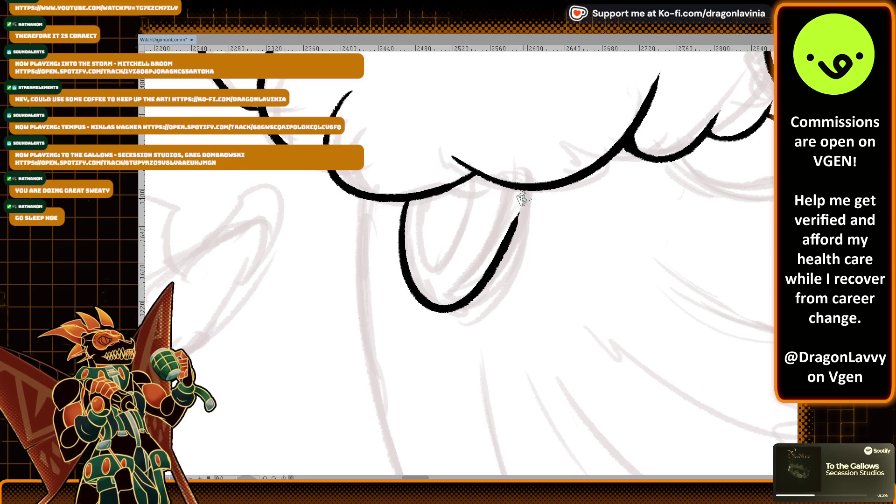
pyautogui.hotkey('ctrl', 'z')
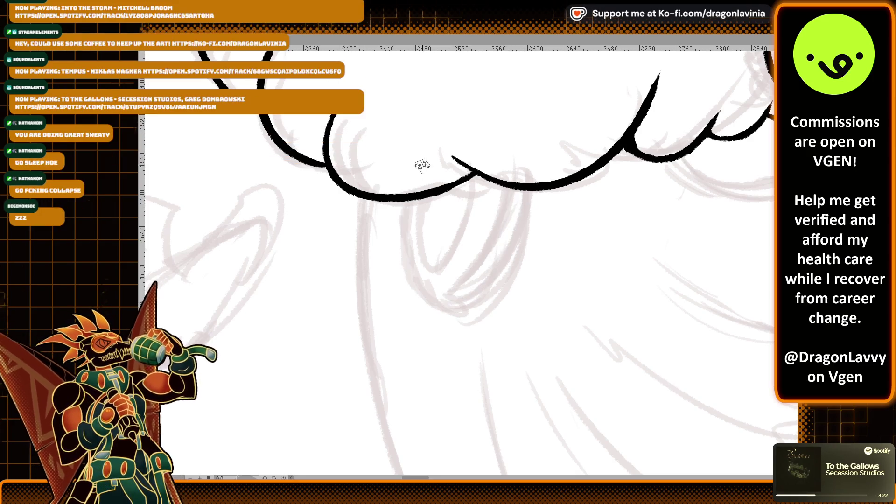
pyautogui.moveTo(402, 210); pyautogui.dragTo(534, 178)
pyautogui.hotkey('ctrl', 'z')
pyautogui.moveTo(404, 202); pyautogui.dragTo(539, 189)
pyautogui.moveTo(517, 242); pyautogui.dragTo(532, 192)
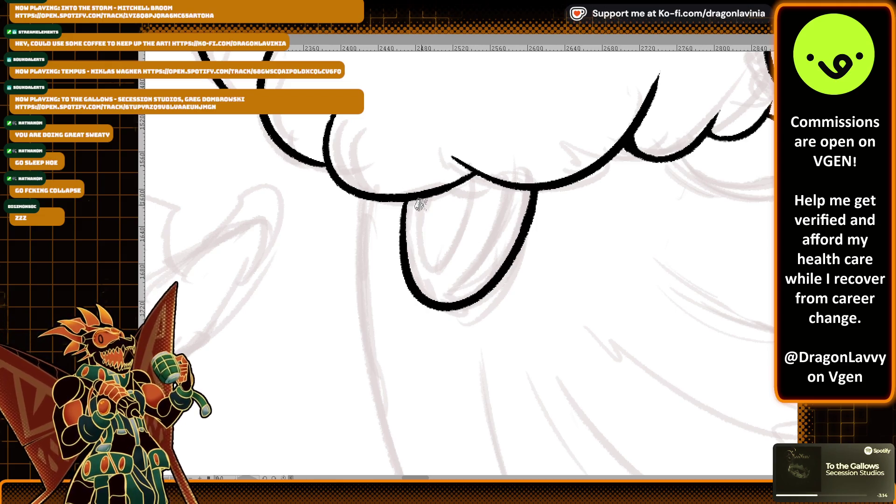
# Step: Try an inner line inside the tongue, then close the gap where tongue meets cheek
pyautogui.moveTo(413, 201); pyautogui.dragTo(487, 188)
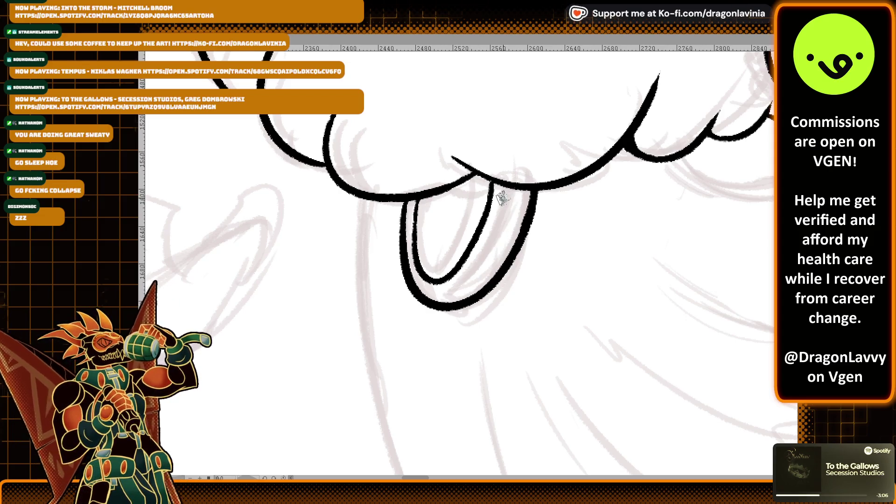
pyautogui.hotkey('ctrl', 'z')
pyautogui.moveTo(416, 198)
pyautogui.mouseDown()
pyautogui.moveTo(467, 264)
pyautogui.moveTo(498, 180)
pyautogui.mouseUp()
pyautogui.hotkey('ctrl', 'z')
pyautogui.hotkey('ctrl', 'z')
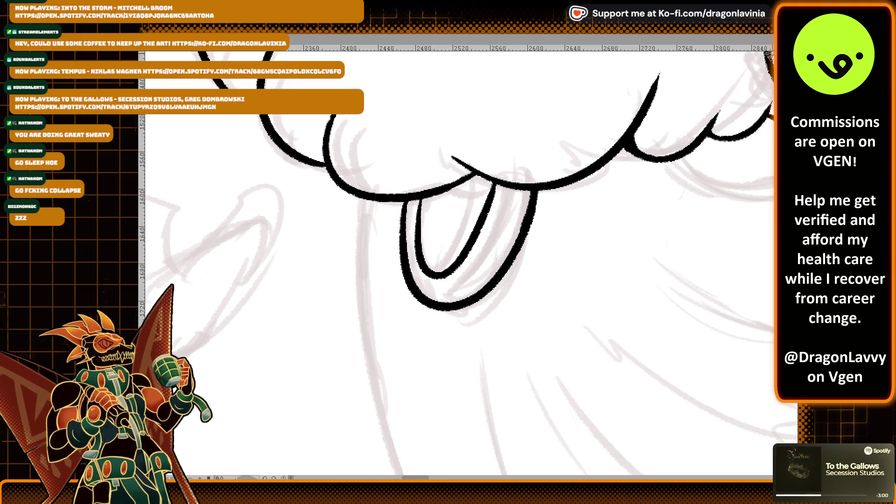
pyautogui.scroll(-5, 576, 206)
pyautogui.scroll(3, 575, 206)
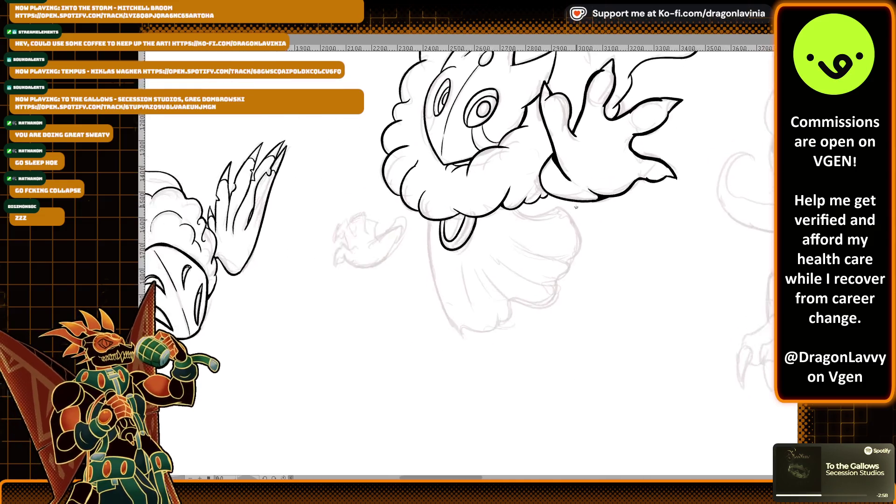
pyautogui.scroll(5, 575, 206)
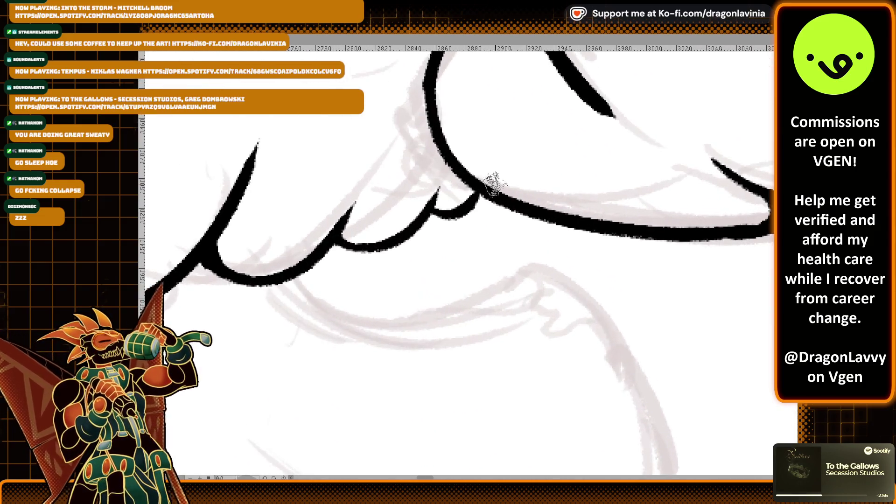
pyautogui.moveTo(474, 200)
pyautogui.mouseDown()
pyautogui.moveTo(456, 206)
pyautogui.moveTo(472, 200)
pyautogui.mouseUp()
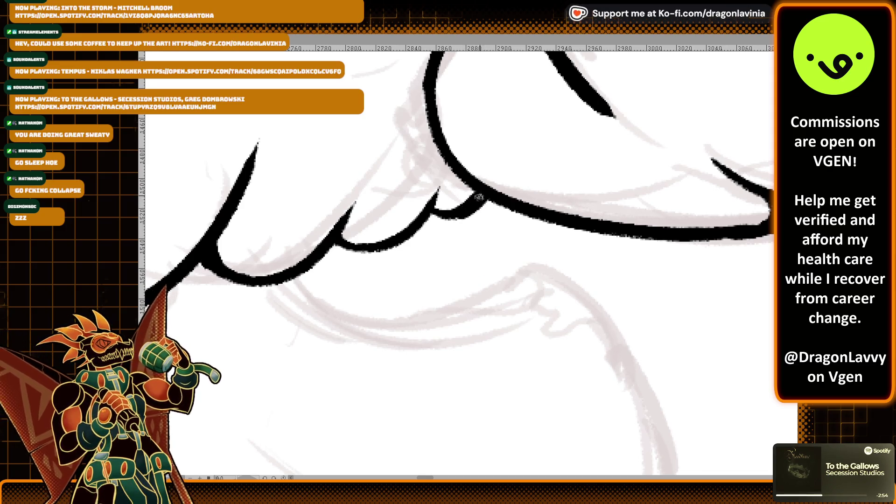
# Step: Ink the lower body's right side line, long left outline and curved scalloped bottom edge
pyautogui.scroll(-4, 472, 201)
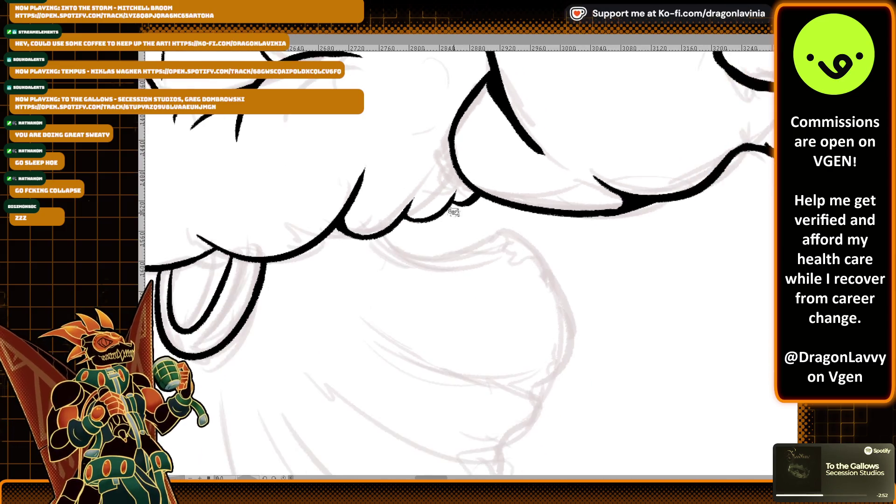
pyautogui.moveTo(427, 172)
pyautogui.mouseDown()
pyautogui.moveTo(560, 175)
pyautogui.moveTo(601, 275)
pyautogui.moveTo(579, 322)
pyautogui.mouseUp()
pyautogui.hotkey('ctrl', 'z')
pyautogui.moveTo(559, 176)
pyautogui.mouseDown()
pyautogui.moveTo(578, 324)
pyautogui.moveTo(560, 308)
pyautogui.mouseUp()
pyautogui.moveTo(489, 302); pyautogui.dragTo(550, 322)
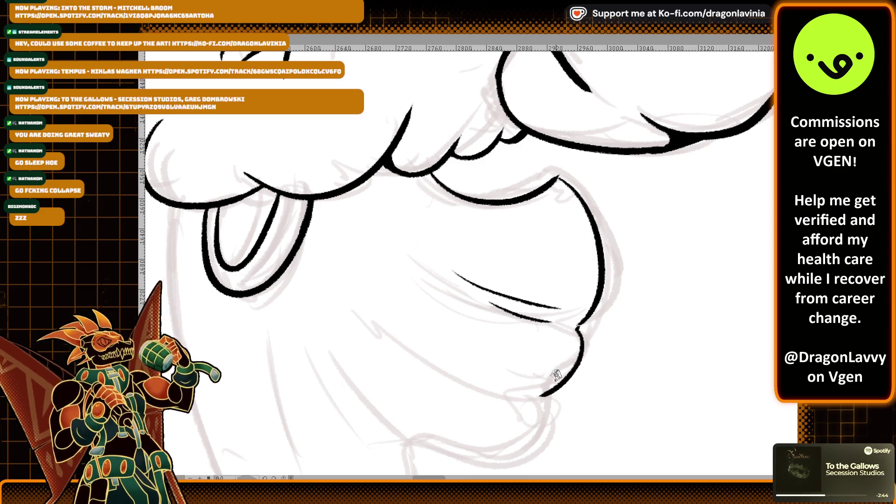
pyautogui.moveTo(556, 373); pyautogui.dragTo(603, 225)
pyautogui.moveTo(237, 86); pyautogui.dragTo(262, 363)
pyautogui.hotkey('ctrl', 'z')
pyautogui.moveTo(230, 85); pyautogui.dragTo(324, 419)
pyautogui.moveTo(335, 387)
pyautogui.mouseDown()
pyautogui.moveTo(435, 371)
pyautogui.moveTo(473, 353)
pyautogui.moveTo(470, 304)
pyautogui.moveTo(597, 298)
pyautogui.mouseUp()
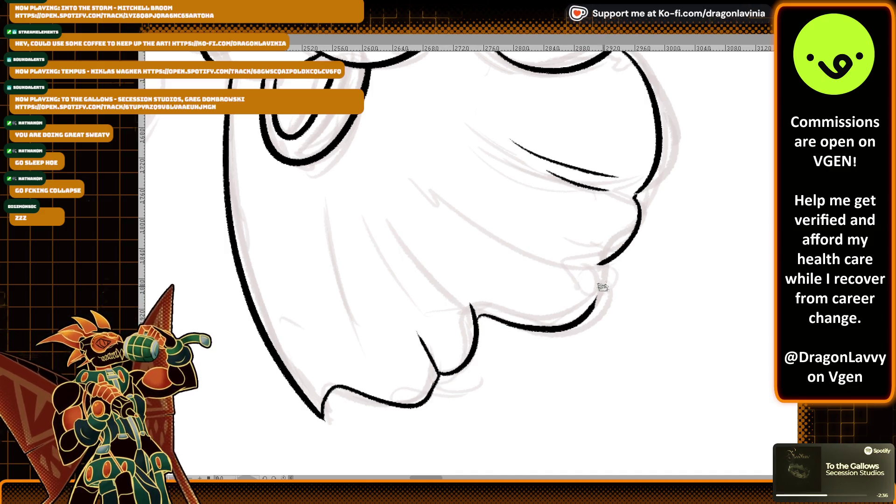
# Step: Add parallel diagonal fur strokes inside the lower body, redrawing stray ones
pyautogui.moveTo(422, 187); pyautogui.dragTo(577, 232)
pyautogui.hotkey('ctrl', 'z')
pyautogui.moveTo(433, 193); pyautogui.dragTo(542, 252)
pyautogui.moveTo(377, 212)
pyautogui.mouseDown()
pyautogui.moveTo(466, 295)
pyautogui.moveTo(464, 305)
pyautogui.mouseUp()
pyautogui.hotkey('ctrl', 'z')
pyautogui.moveTo(371, 236); pyautogui.dragTo(420, 317)
pyautogui.moveTo(325, 217); pyautogui.dragTo(377, 353)
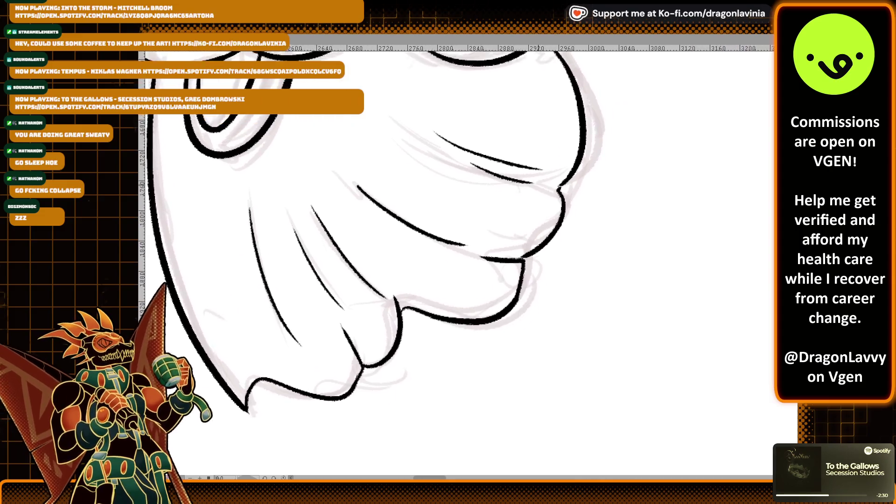
pyautogui.scroll(3, 653, 210)
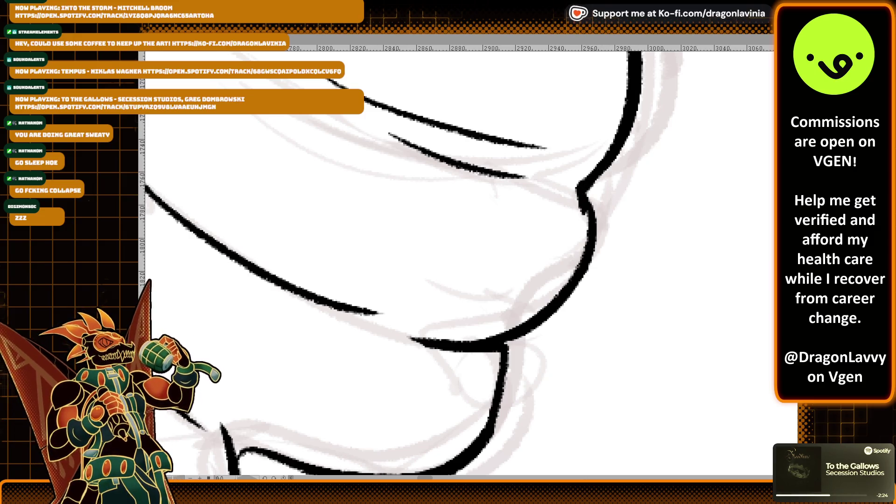
pyautogui.hotkey('ctrl', '-')
pyautogui.hotkey('ctrl', '-')
pyautogui.moveTo(457, 262); pyautogui.dragTo(597, 280)
# Step: Ink the claw's long curved outline ending in a curled hook
pyautogui.scroll(5, 639, 272)
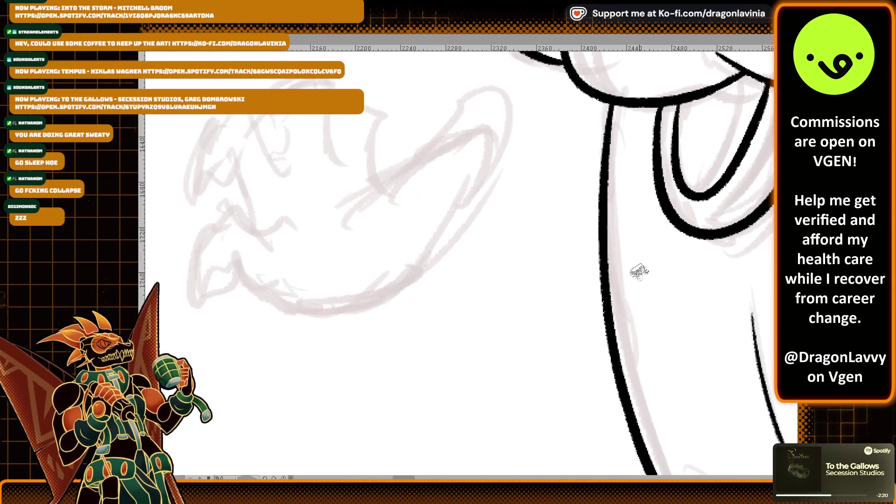
pyautogui.moveTo(329, 197)
pyautogui.mouseDown()
pyautogui.moveTo(380, 181)
pyautogui.moveTo(382, 285)
pyautogui.moveTo(308, 310)
pyautogui.mouseUp()
pyautogui.hotkey('ctrl', 'z')
pyautogui.hotkey('ctrl', 'z')
pyautogui.moveTo(407, 263); pyautogui.dragTo(265, 295)
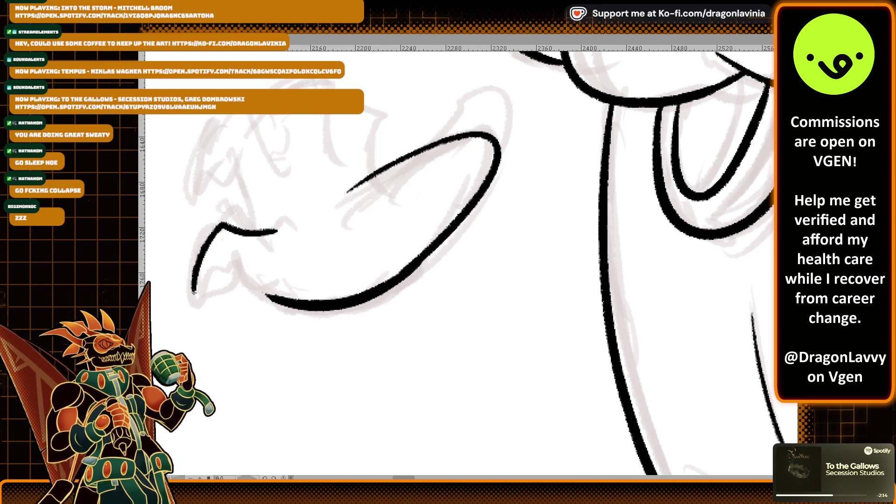
pyautogui.hotkey('ctrl', 'z')
pyautogui.moveTo(202, 301)
pyautogui.mouseDown()
pyautogui.moveTo(246, 265)
pyautogui.moveTo(312, 344)
pyautogui.mouseUp()
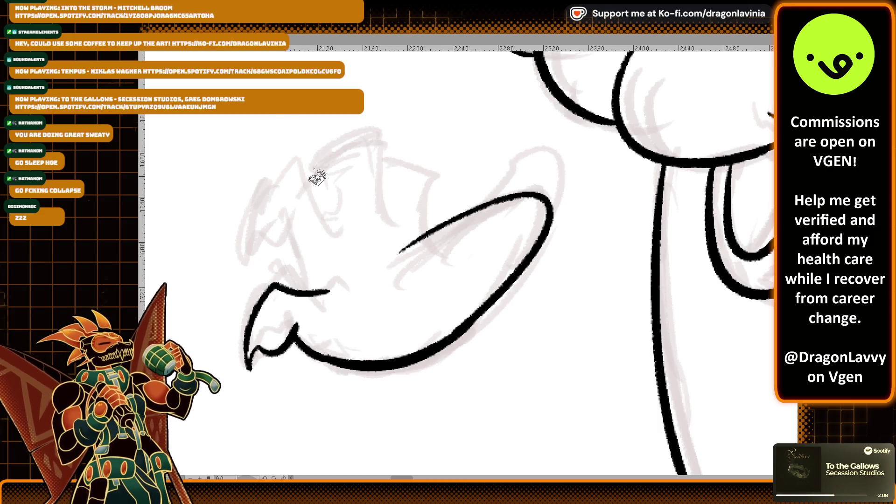
# Step: Ink the curved talon, the arc over the claw's top and the next knuckle arc
pyautogui.moveTo(301, 168); pyautogui.dragTo(350, 225)
pyautogui.moveTo(300, 164); pyautogui.dragTo(252, 261)
pyautogui.hotkey('ctrl', 'z')
pyautogui.moveTo(298, 160)
pyautogui.mouseDown()
pyautogui.moveTo(235, 263)
pyautogui.moveTo(265, 226)
pyautogui.moveTo(296, 223)
pyautogui.moveTo(308, 282)
pyautogui.mouseUp()
pyautogui.hotkey('ctrl', 'z')
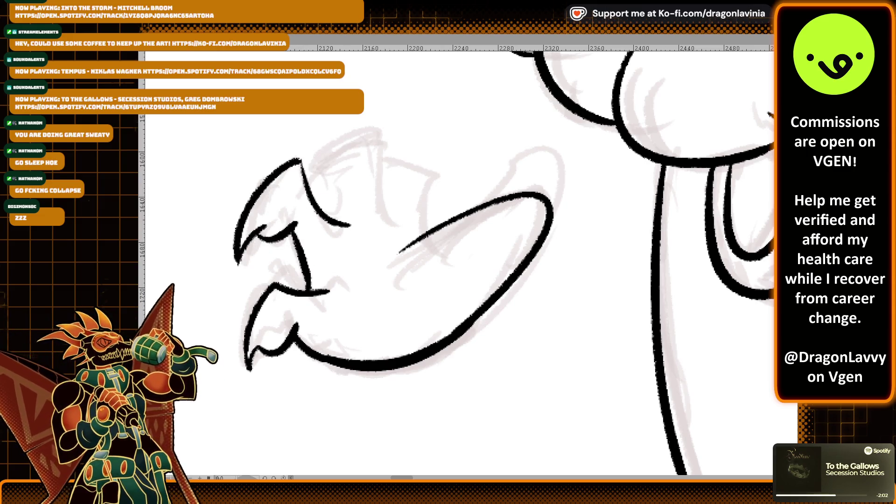
pyautogui.moveTo(333, 216); pyautogui.dragTo(339, 192)
pyautogui.moveTo(308, 165)
pyautogui.mouseDown()
pyautogui.moveTo(376, 171)
pyautogui.moveTo(389, 223)
pyautogui.mouseUp()
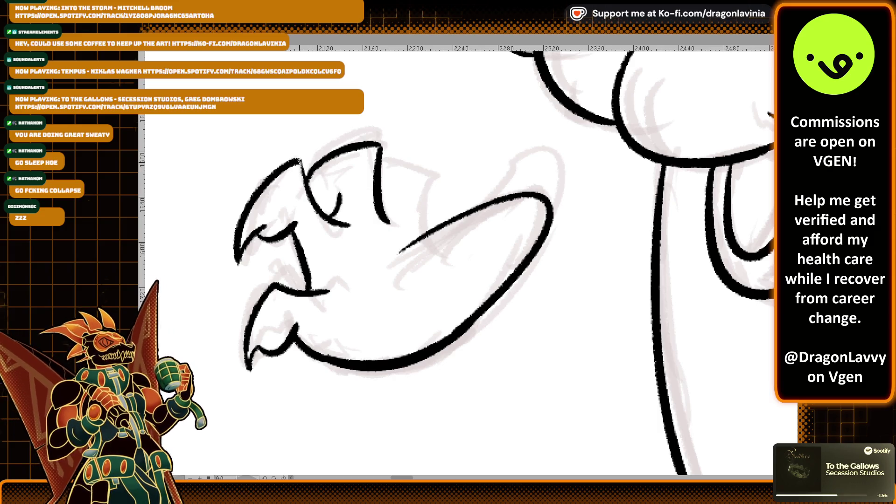
pyautogui.moveTo(380, 164)
pyautogui.mouseDown()
pyautogui.moveTo(431, 187)
pyautogui.moveTo(422, 231)
pyautogui.mouseUp()
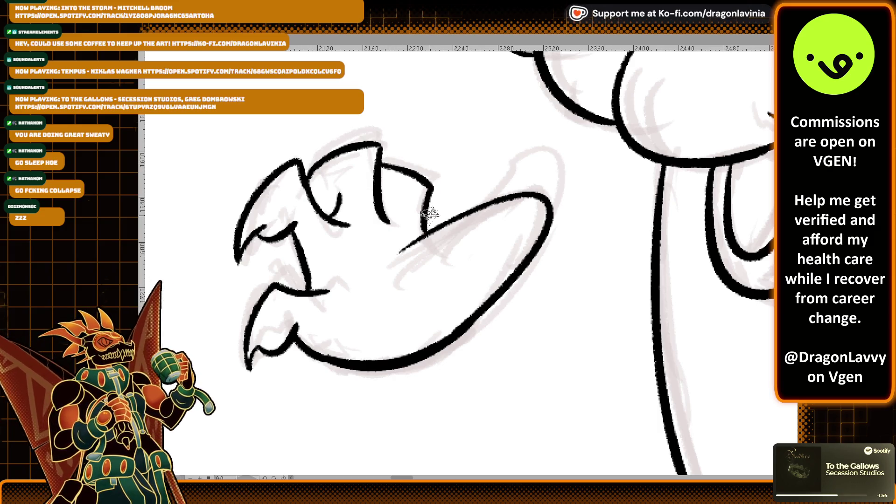
# Step: Add short detail strokes near the lower talon and inside the claw
pyautogui.scroll(-1, 419, 204)
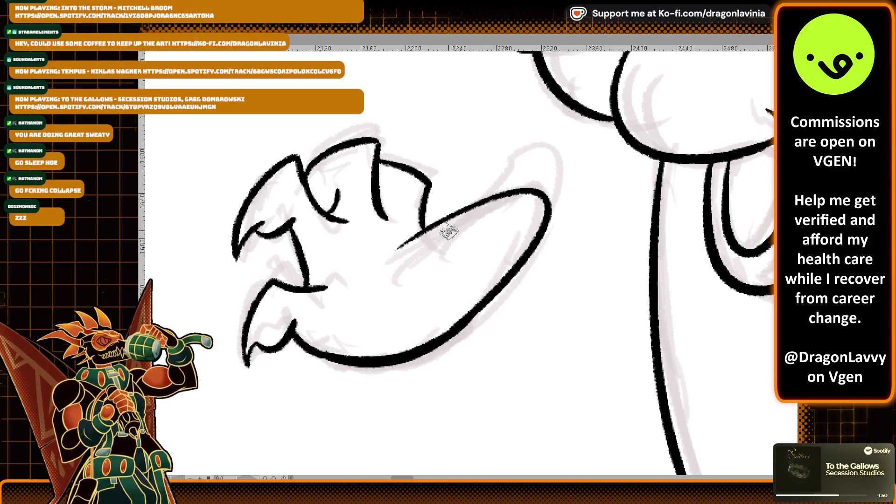
pyautogui.scroll(3, 448, 228)
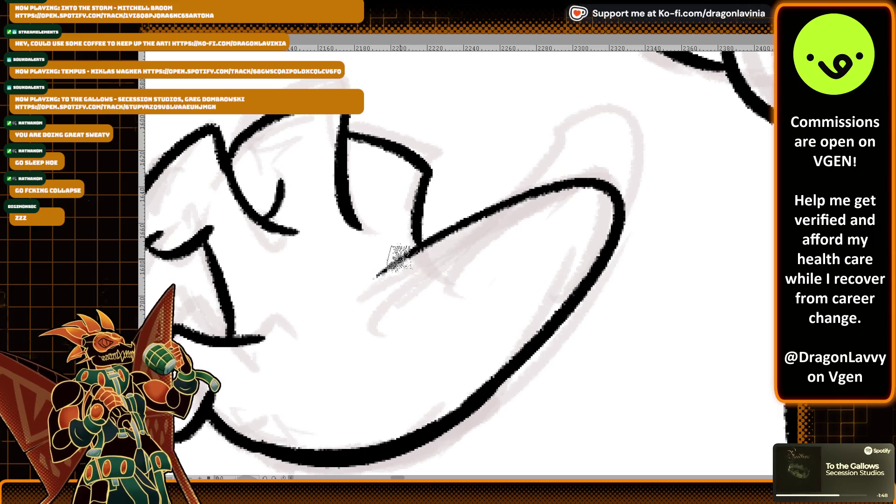
pyautogui.scroll(-3, 410, 242)
pyautogui.hscroll(-5, 410, 242)
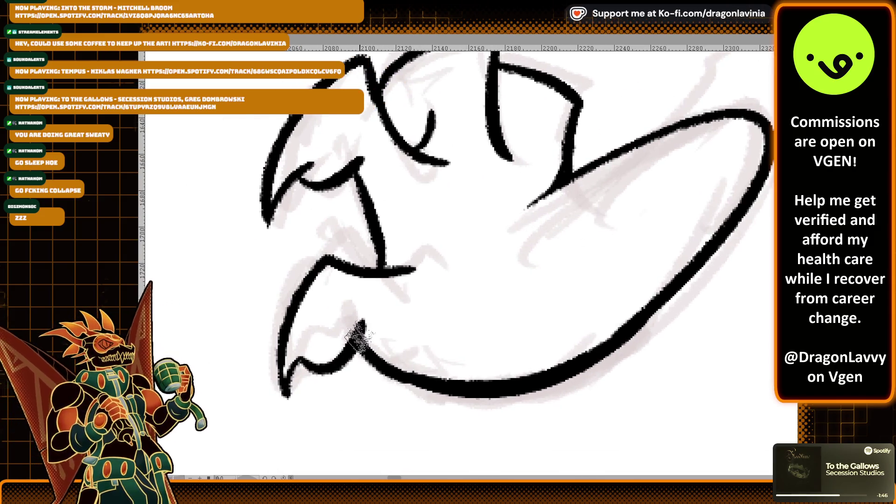
pyautogui.moveTo(369, 339); pyautogui.dragTo(386, 347)
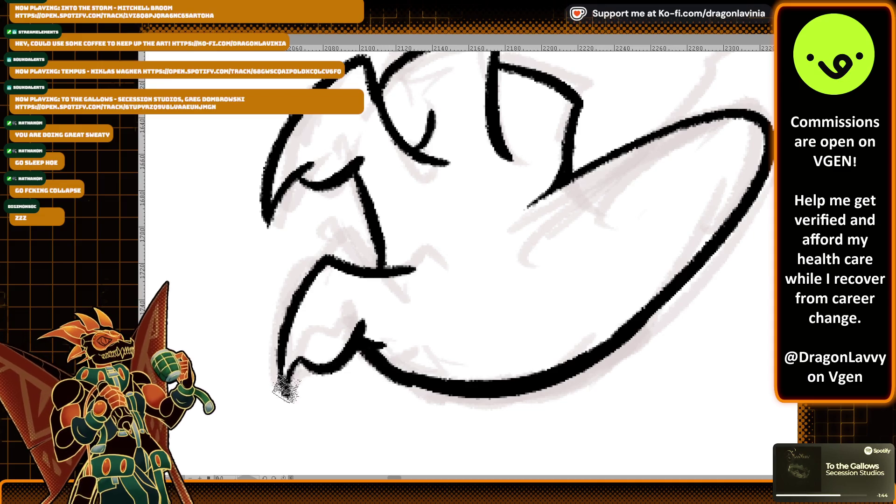
pyautogui.scroll(4, 317, 303)
pyautogui.hscroll(1, 317, 303)
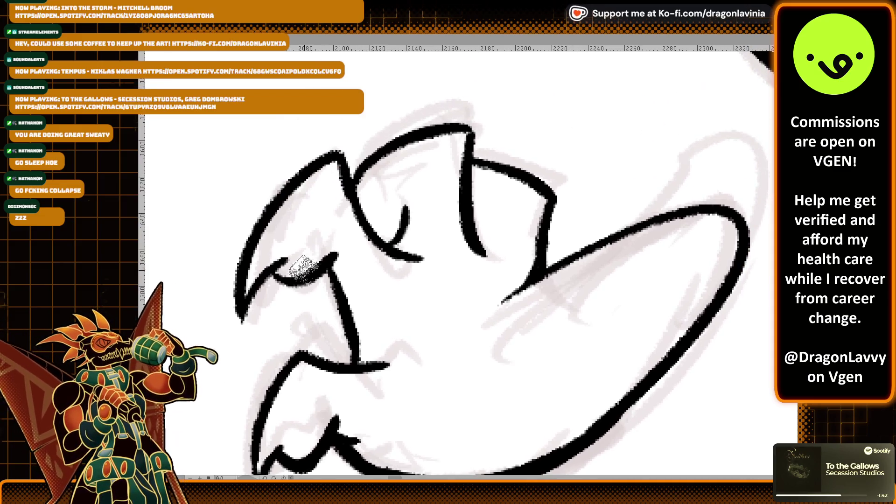
pyautogui.moveTo(275, 271); pyautogui.dragTo(300, 278)
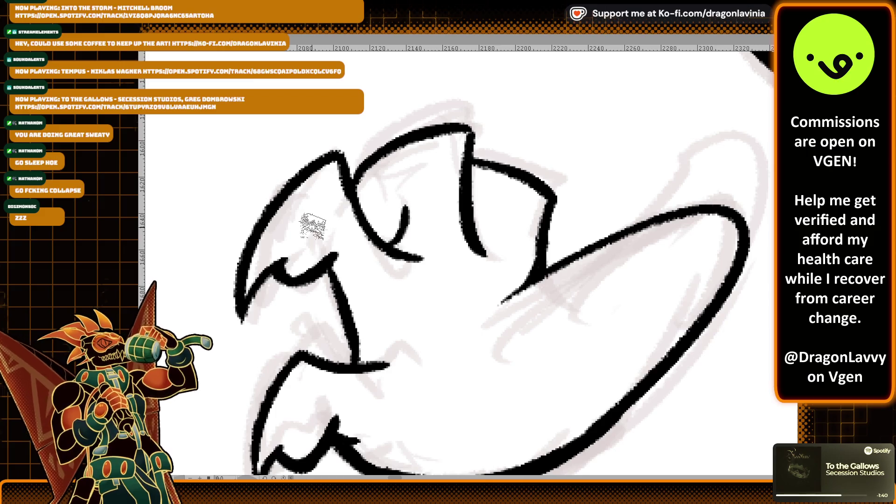
pyautogui.moveTo(399, 250); pyautogui.dragTo(408, 199)
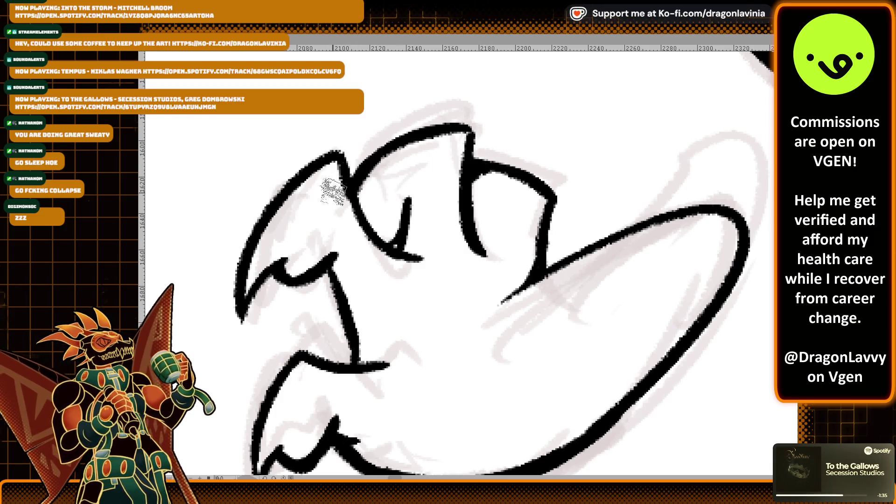
pyautogui.hotkey('ctrl', '-')
# Step: Draw a short fold line along the lower body's fold, then undo the rough stroke
pyautogui.scroll(5, 599, 189)
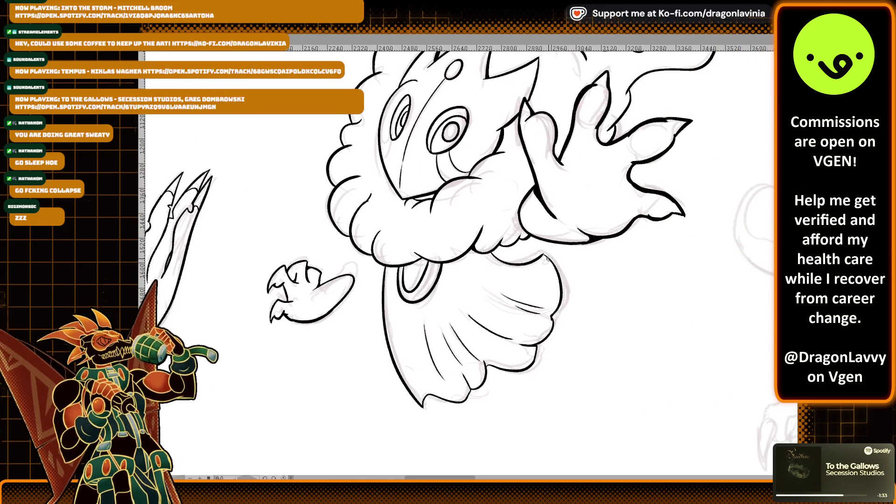
pyautogui.scroll(-3, 599, 189)
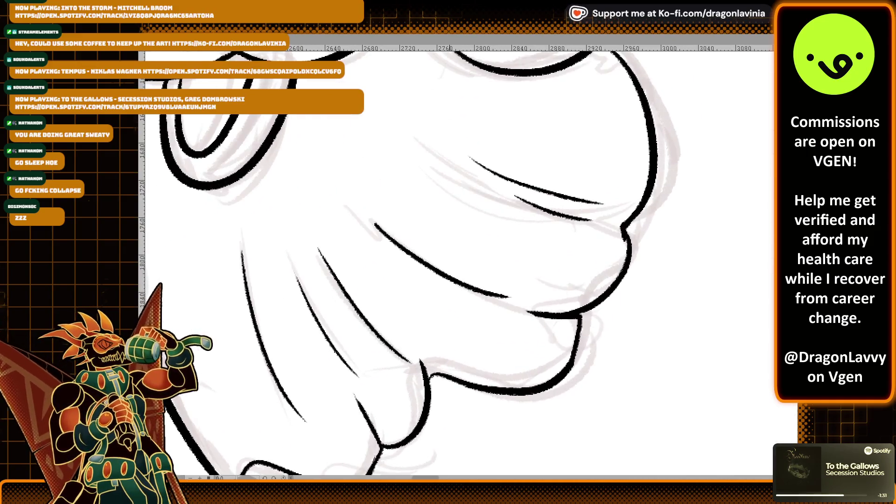
pyautogui.moveTo(435, 261); pyautogui.dragTo(463, 294)
pyautogui.hotkey('ctrl', 'z')
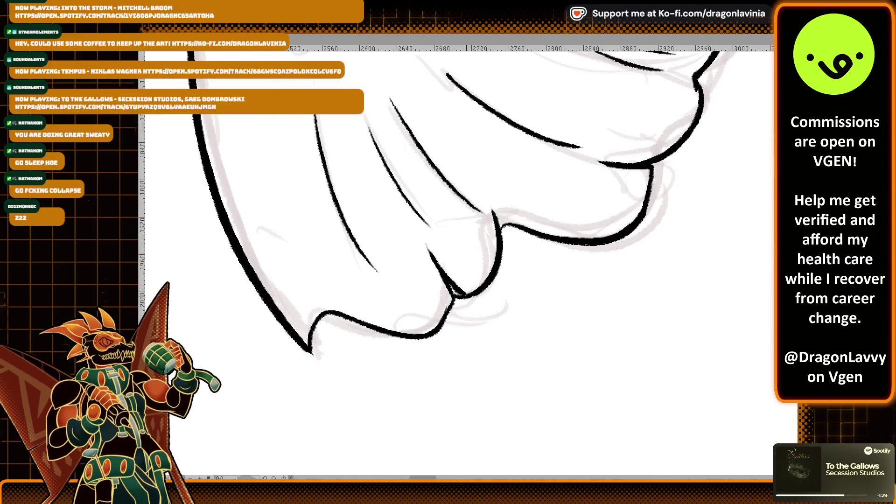
# Step: Scroll around the canvas to inspect the middle creature's inked face and folds
pyautogui.scroll(3, 505, 256)
pyautogui.hscroll(3, 505, 255)
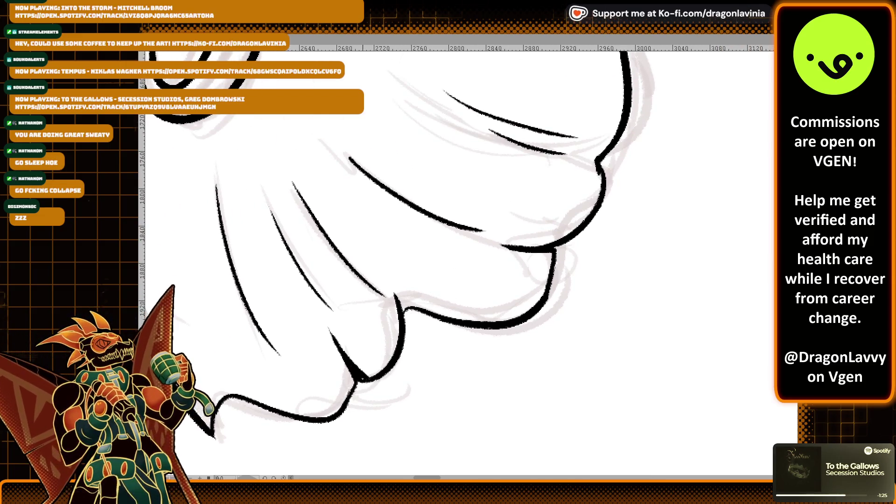
pyautogui.scroll(3, 462, 326)
pyautogui.hscroll(-1, 462, 325)
pyautogui.scroll(8, 462, 325)
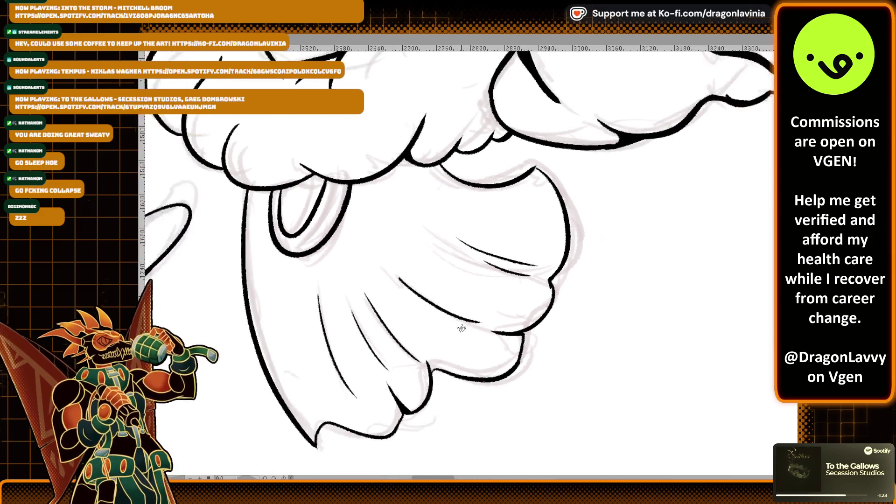
pyautogui.hscroll(2, 420, 289)
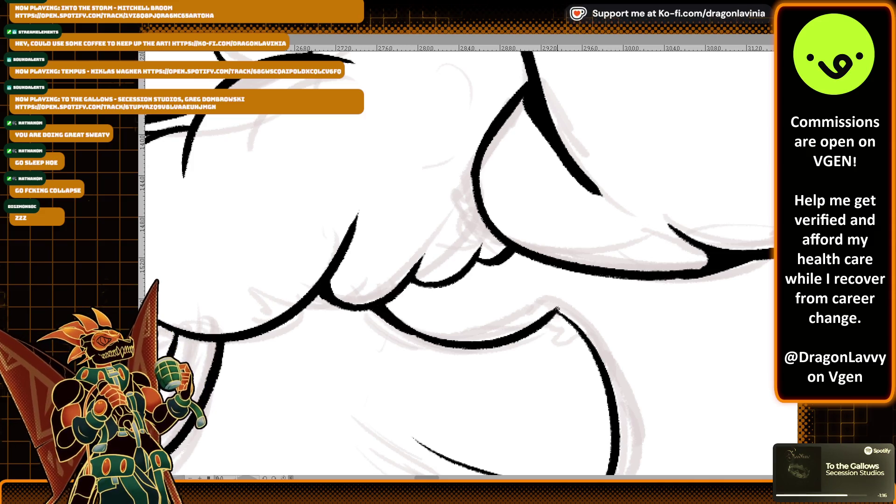
pyautogui.scroll(4, 536, 317)
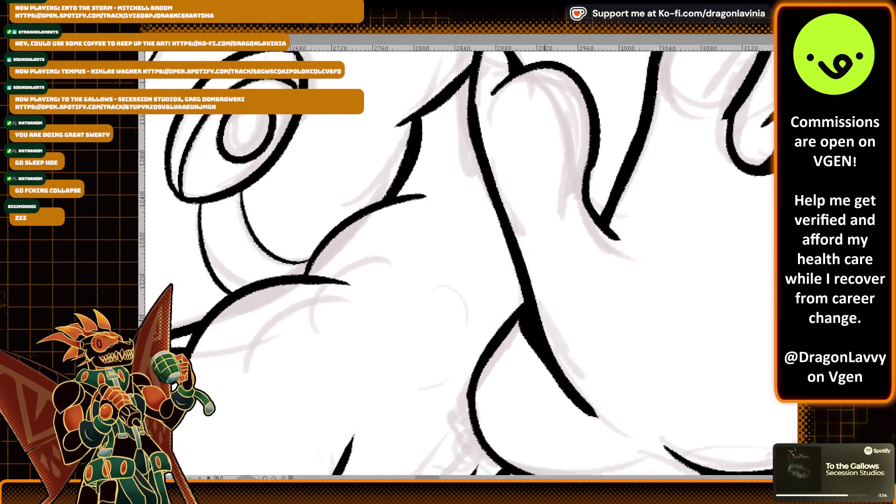
pyautogui.scroll(-5, 478, 331)
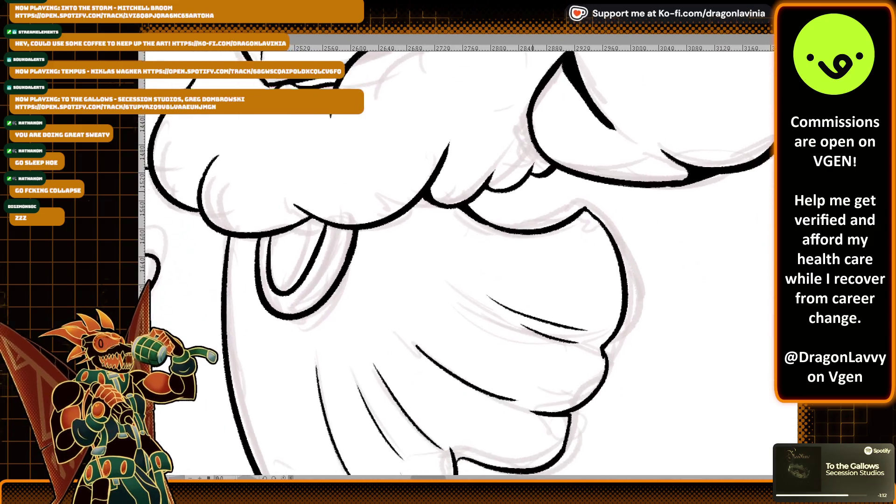
pyautogui.scroll(2, 462, 277)
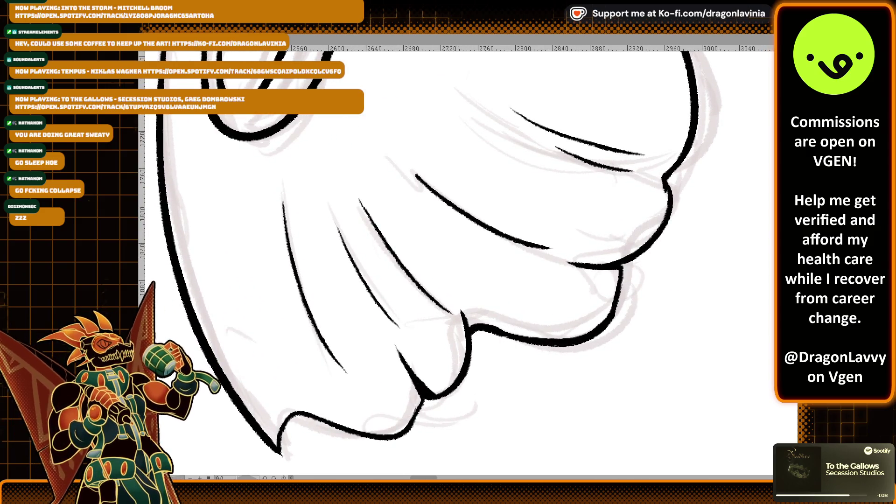
pyautogui.scroll(-4, 518, 292)
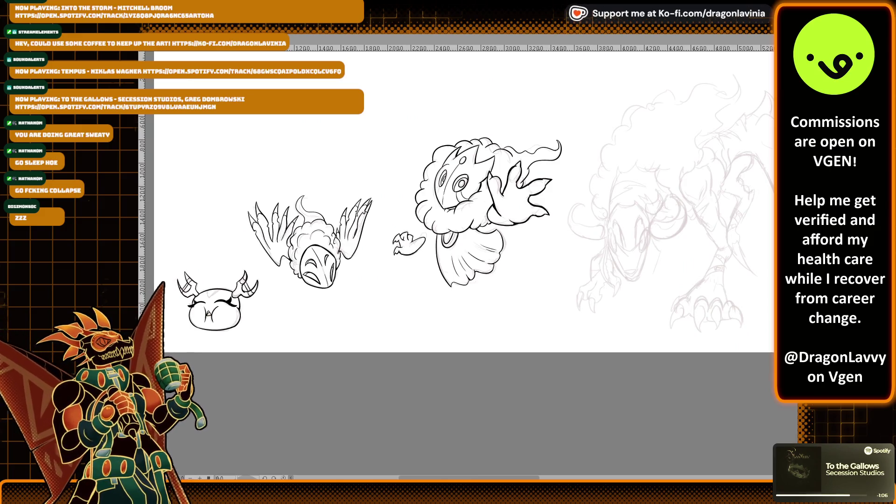
pyautogui.scroll(4, 462, 233)
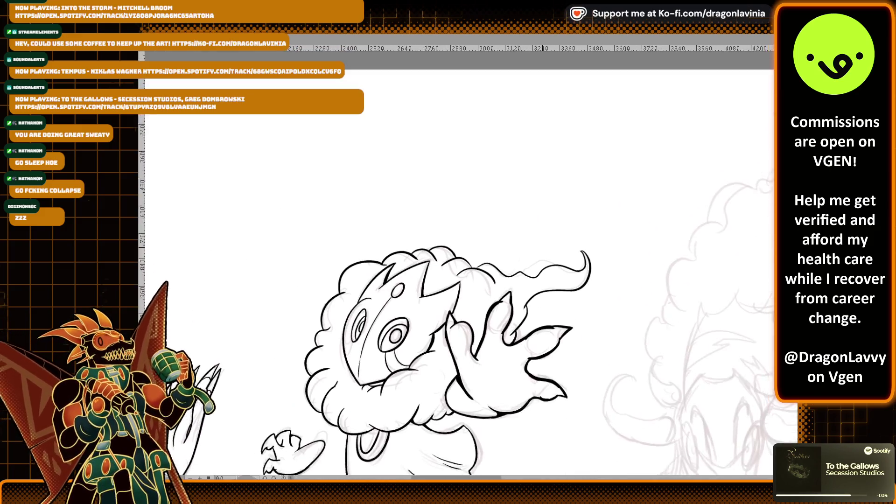
pyautogui.scroll(4, 542, 242)
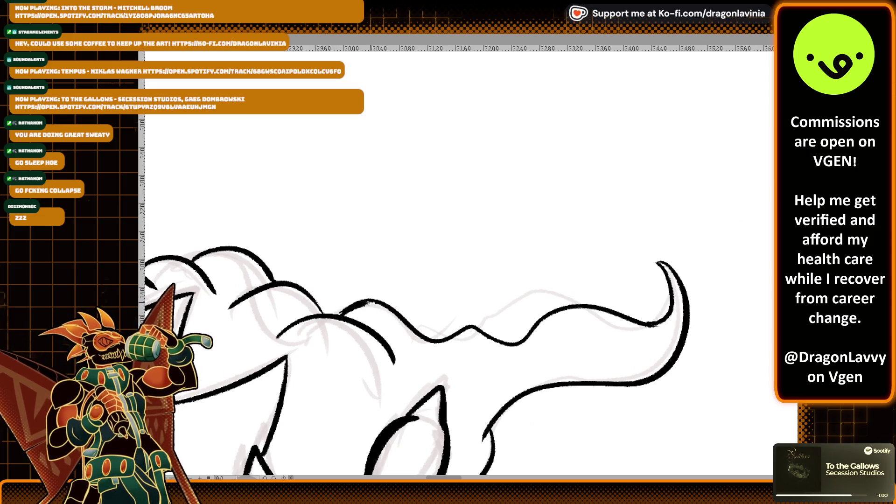
pyautogui.scroll(2, 625, 312)
pyautogui.scroll(-3, 516, 284)
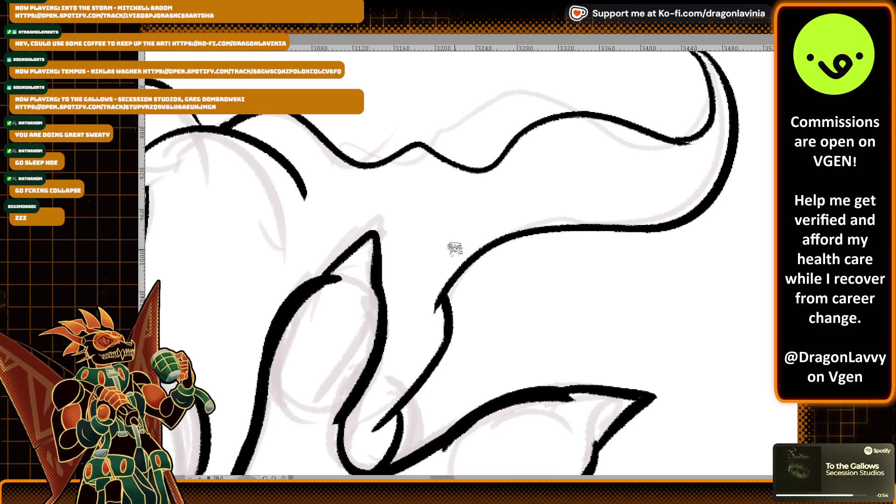
pyautogui.scroll(-4, 455, 250)
pyautogui.scroll(-3, 474, 265)
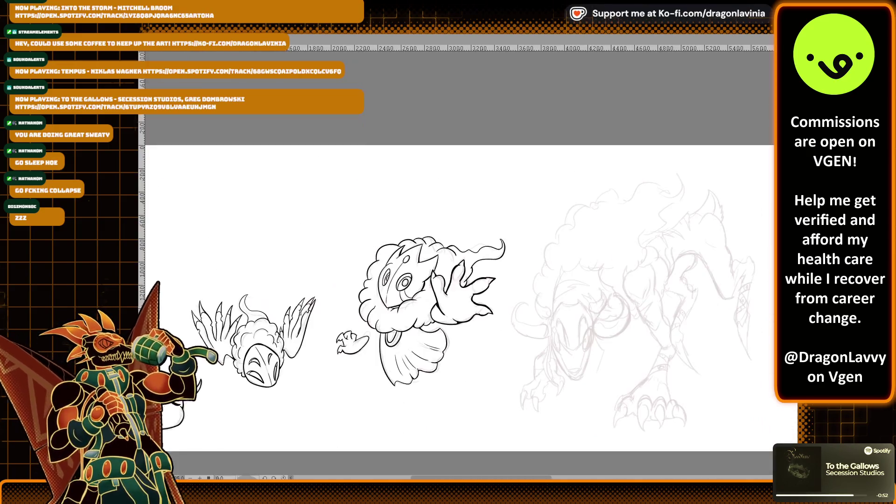
pyautogui.scroll(3, 493, 388)
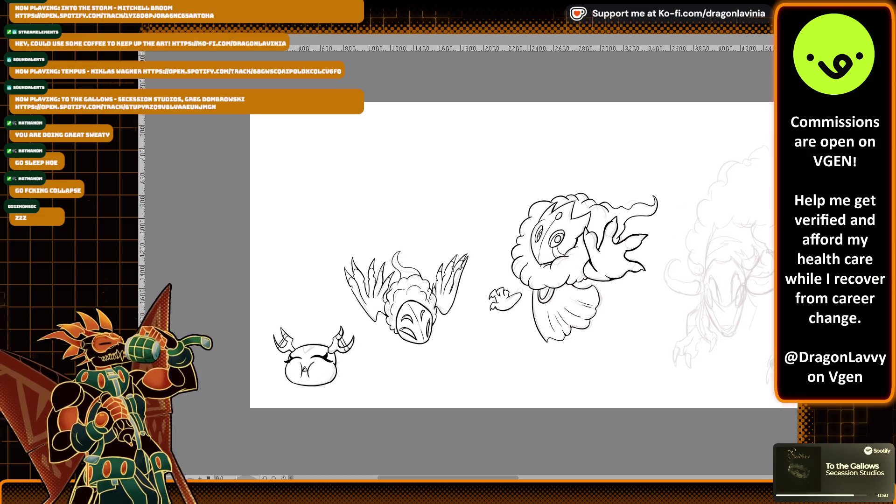
pyautogui.scroll(10, 562, 298)
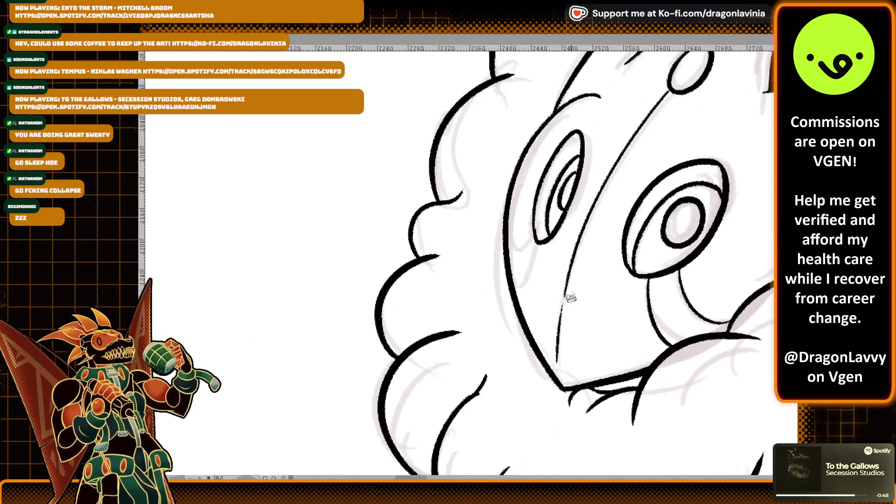
# Step: Ink short lines beside and below the eye on the creature's face
pyautogui.moveTo(516, 209); pyautogui.dragTo(481, 280)
pyautogui.moveTo(469, 223); pyautogui.dragTo(503, 196)
pyautogui.hotkey('ctrl', 'z')
pyautogui.moveTo(470, 223)
pyautogui.mouseDown()
pyautogui.moveTo(512, 196)
pyautogui.moveTo(472, 268)
pyautogui.mouseUp()
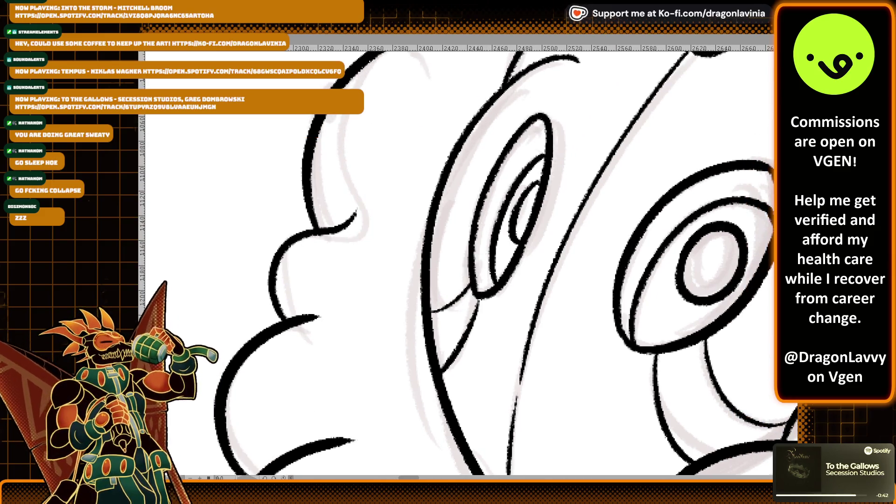
# Step: Ink a diagonal crease line inside the tongue loop
pyautogui.scroll(-6, 466, 262)
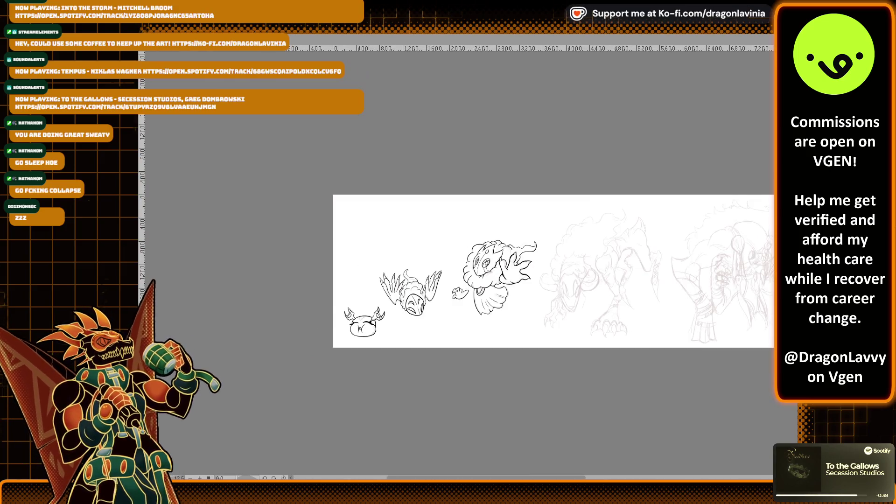
pyautogui.scroll(8, 569, 265)
pyautogui.scroll(3, 569, 265)
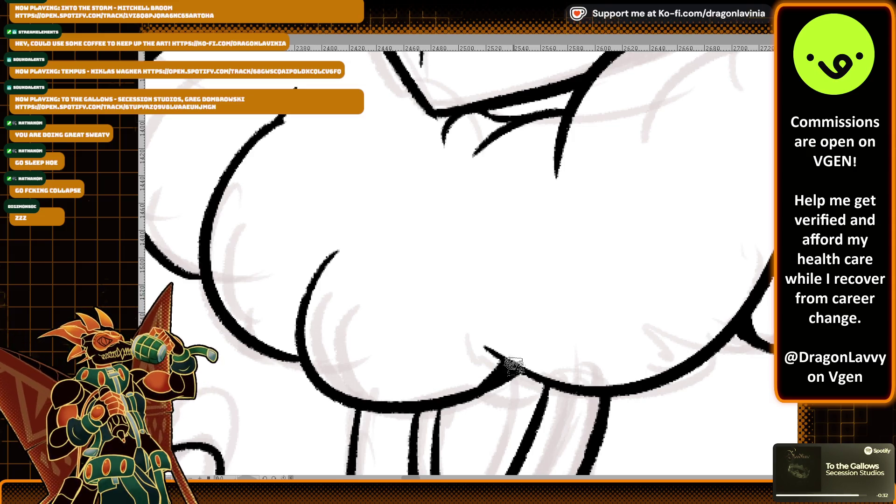
pyautogui.scroll(-3, 501, 364)
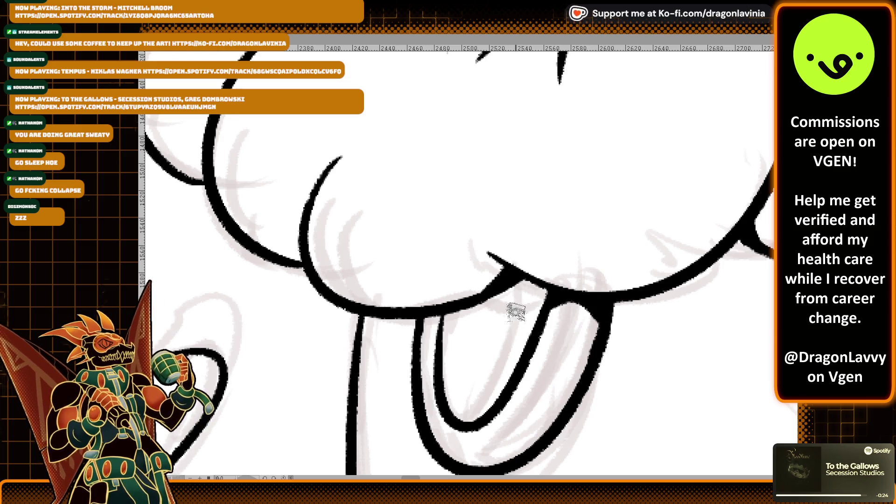
pyautogui.moveTo(528, 300); pyautogui.dragTo(495, 384)
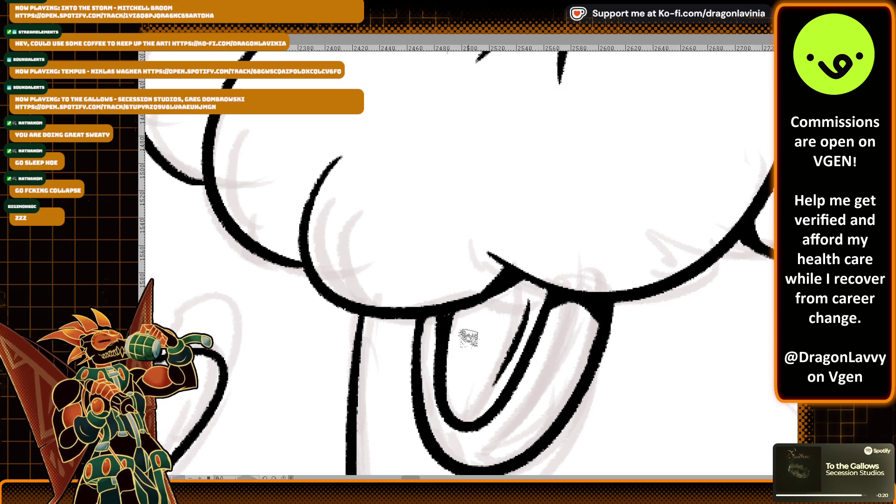
pyautogui.hotkey('ctrl', '0')
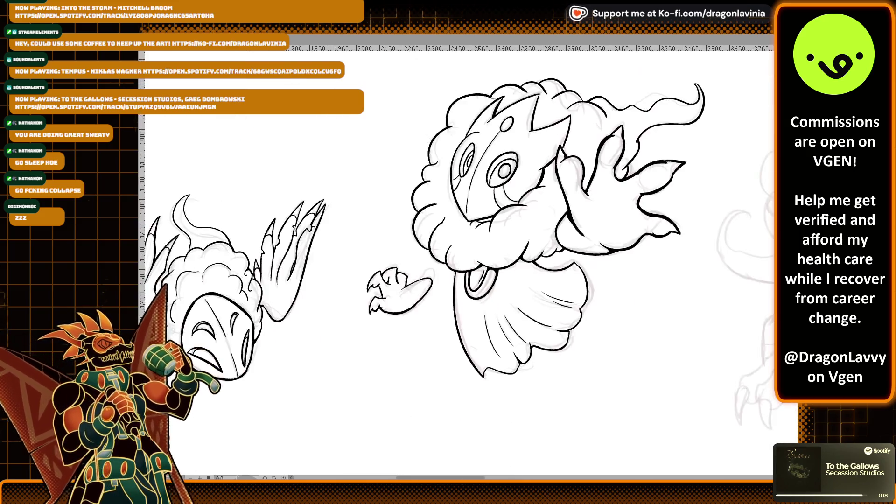
# Step: Try redrawing the hem's bottom line twice, undoing the too-thick strokes, then zoom out
pyautogui.scroll(5, 570, 266)
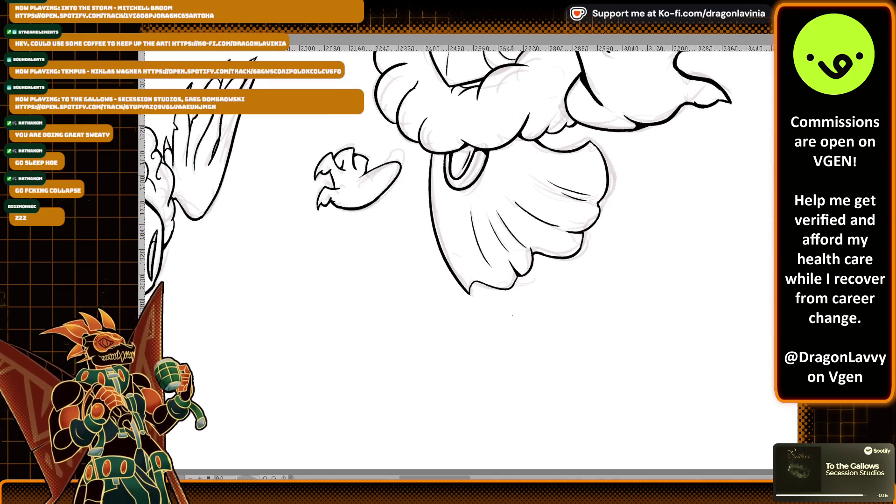
pyautogui.scroll(4, 485, 257)
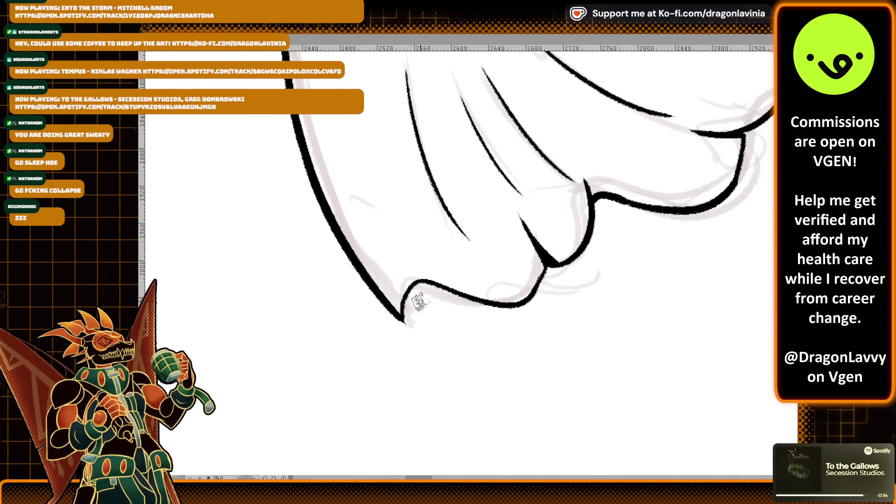
pyautogui.moveTo(400, 300); pyautogui.dragTo(476, 299)
pyautogui.hotkey('ctrl', 'z')
pyautogui.moveTo(406, 287); pyautogui.dragTo(505, 290)
pyautogui.hotkey('ctrl', 'z')
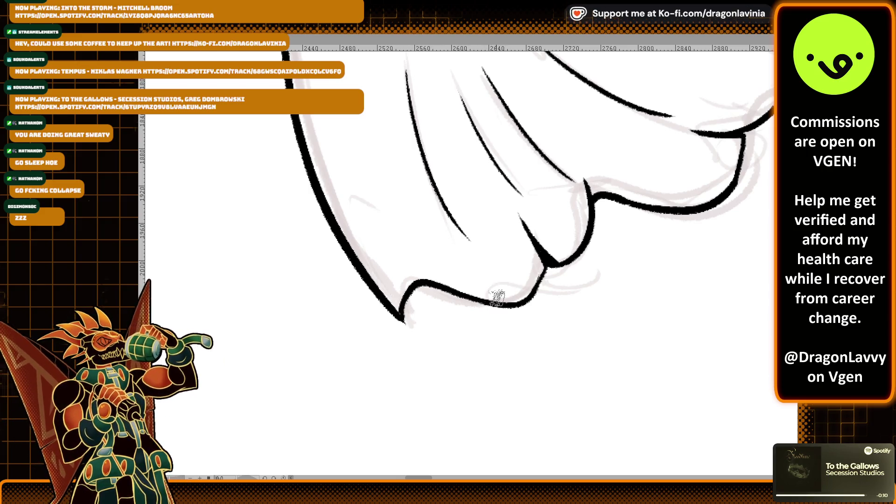
pyautogui.scroll(2, 555, 273)
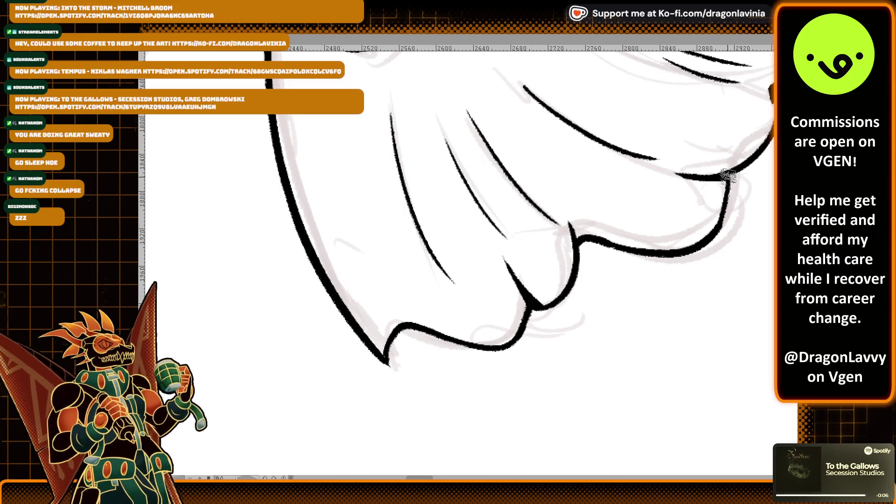
pyautogui.scroll(5, 739, 180)
pyautogui.scroll(-10, 462, 196)
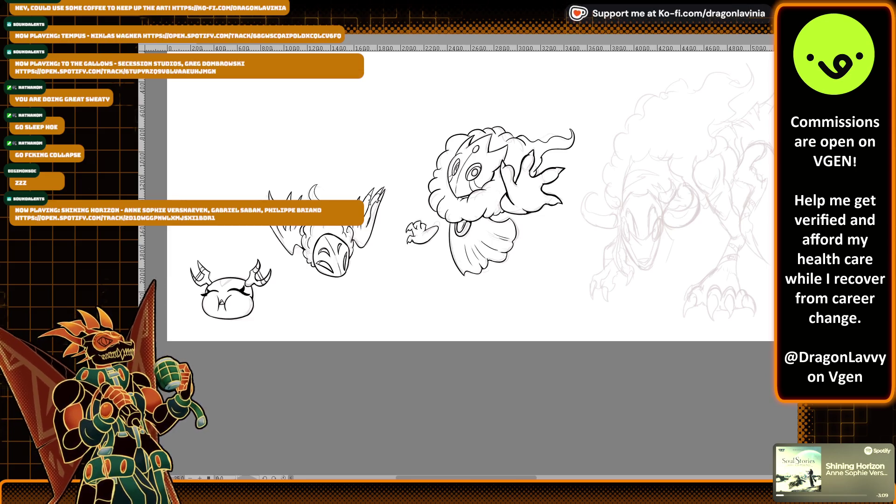
pyautogui.scroll(-3, 612, 358)
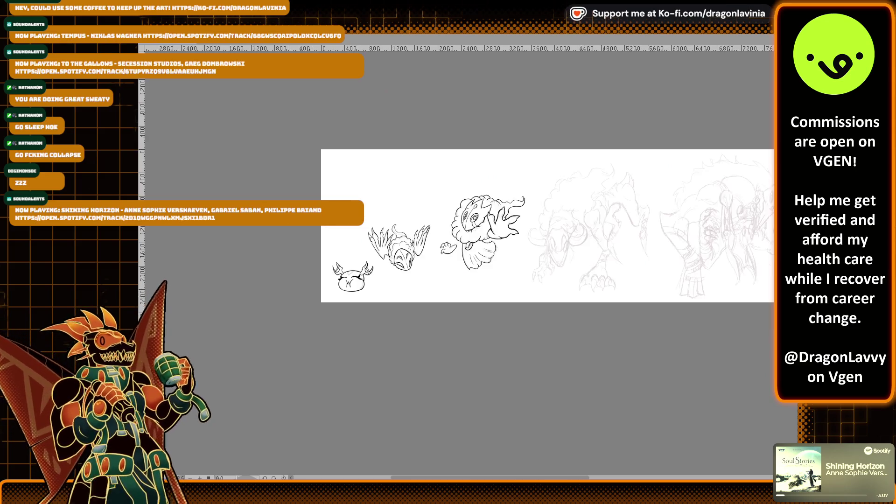
pyautogui.scroll(3, 659, 324)
pyautogui.scroll(-3, 457, 242)
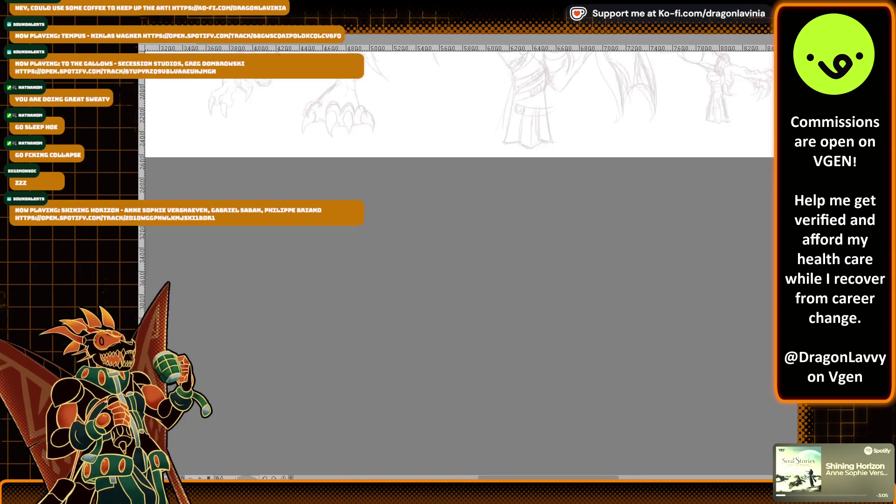
pyautogui.scroll(3, 457, 210)
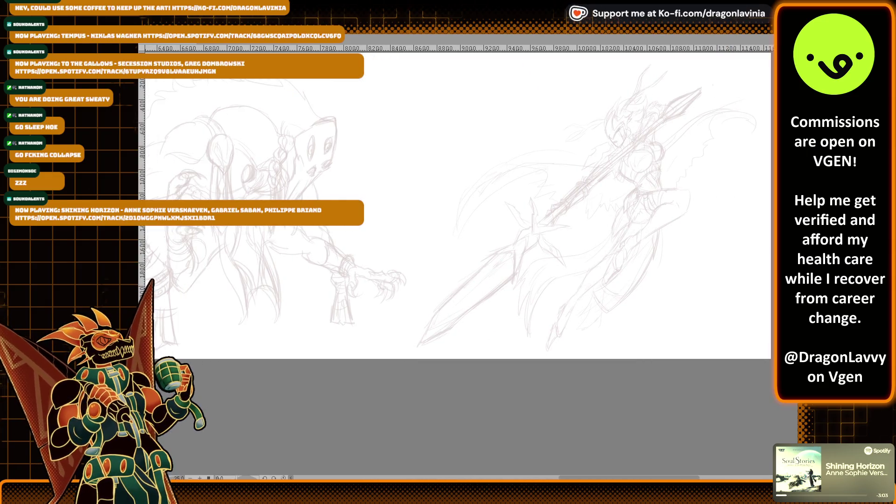
pyautogui.scroll(-2, 457, 257)
pyautogui.scroll(3, 457, 257)
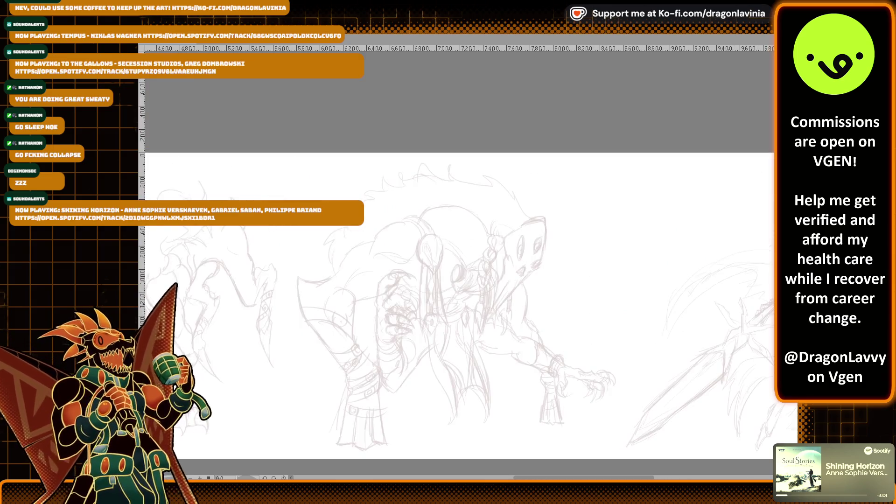